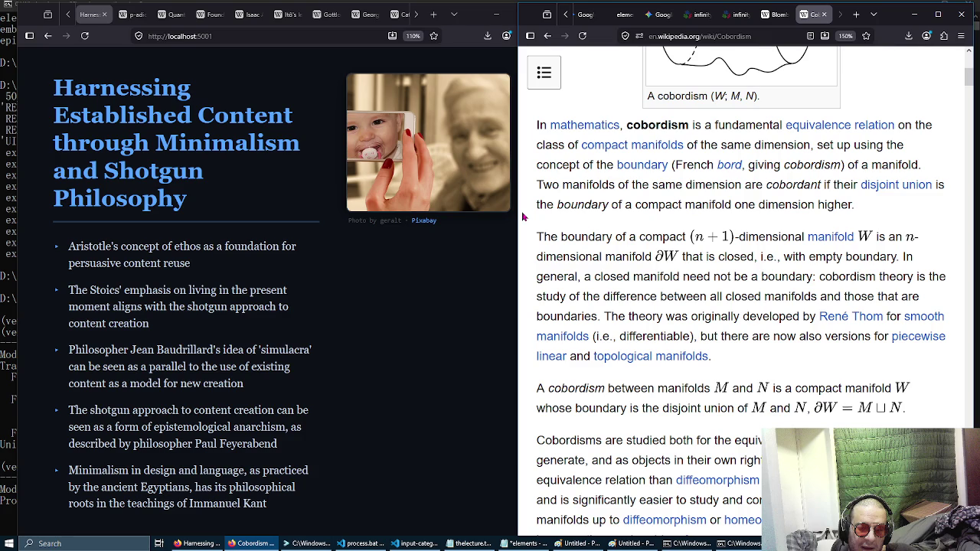
Step: Open a new tab and run a Google search for 'law of large numbers'
click(857, 15)
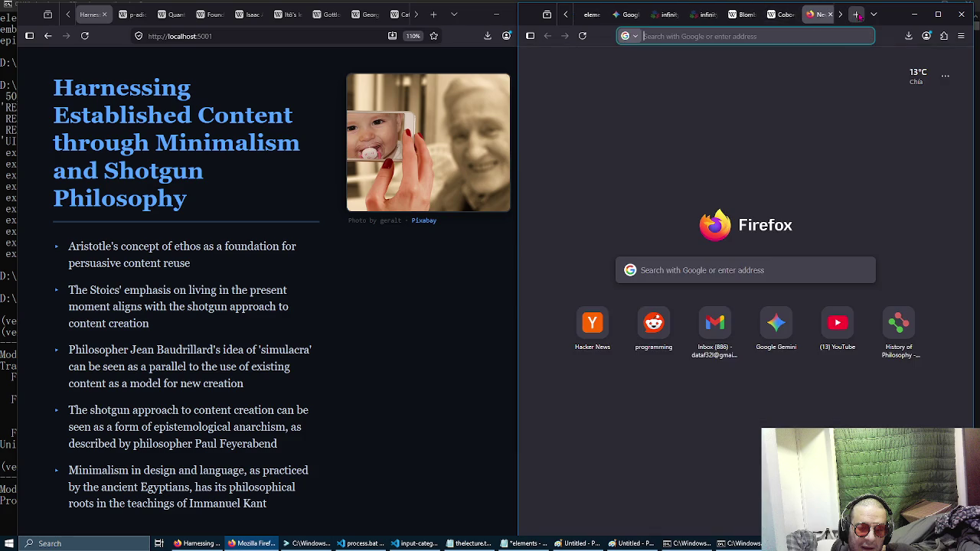
text(law)
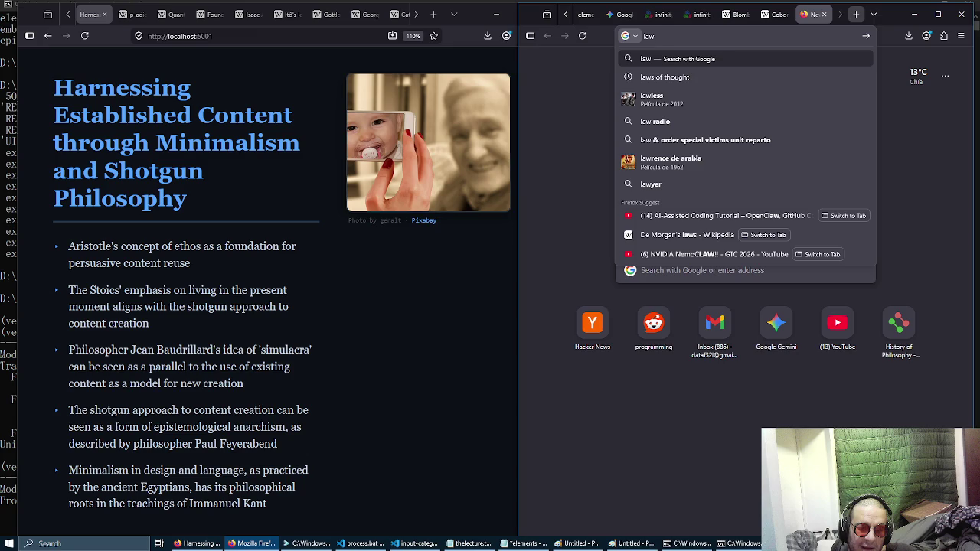
text(of large numbers)
key(Return)
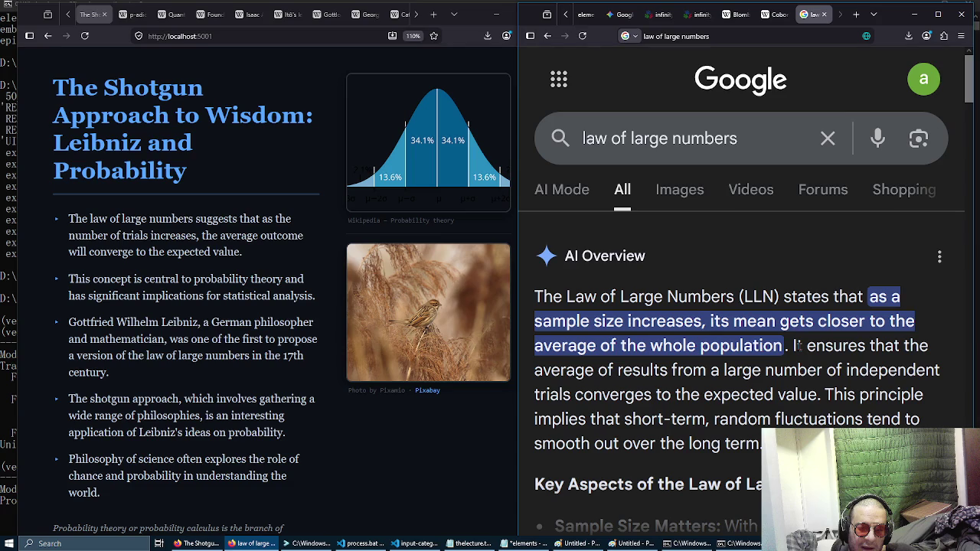
Step: Scroll the results past the AI Overview to the Wikipedia 'Law of large numbers' entry
scroll(801, 346, down, 2)
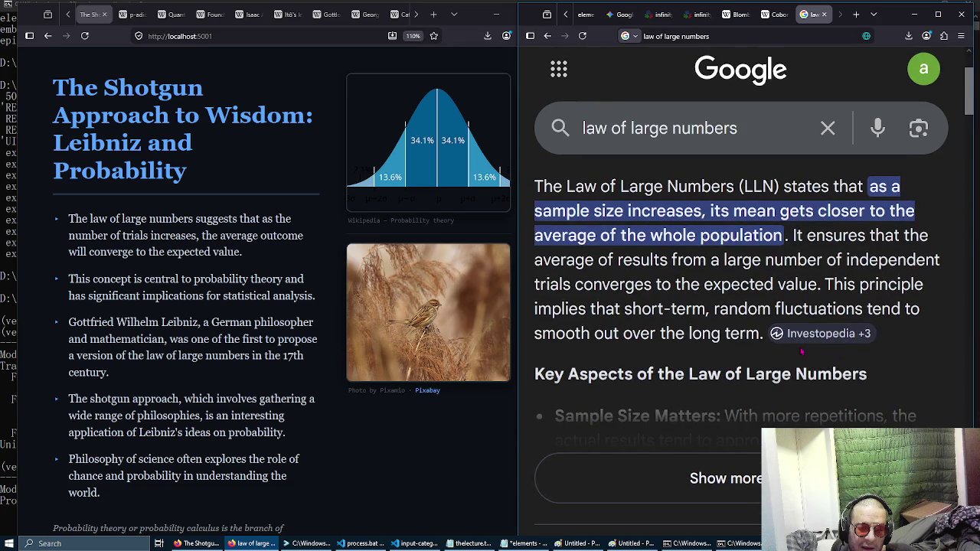
scroll(801, 352, down, 7)
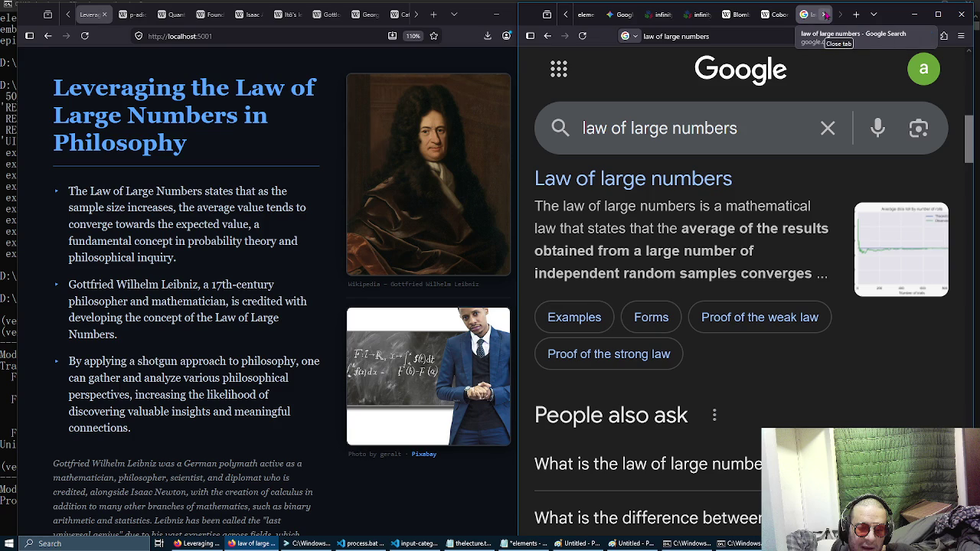
Step: Open the Wikipedia 'Law of large numbers' article, then return to the nLab infinity-cosmos tab
click(699, 182)
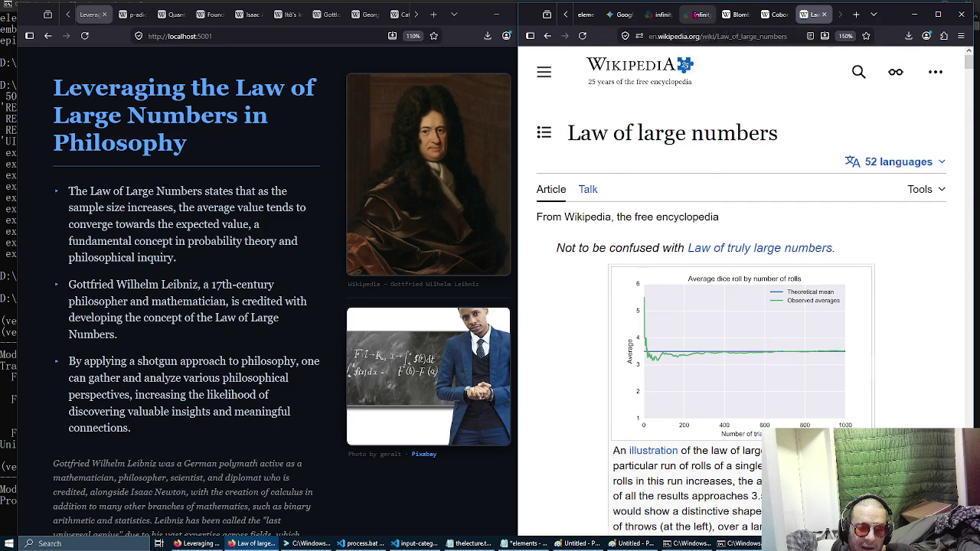
click(694, 15)
scroll(694, 15, up, 3)
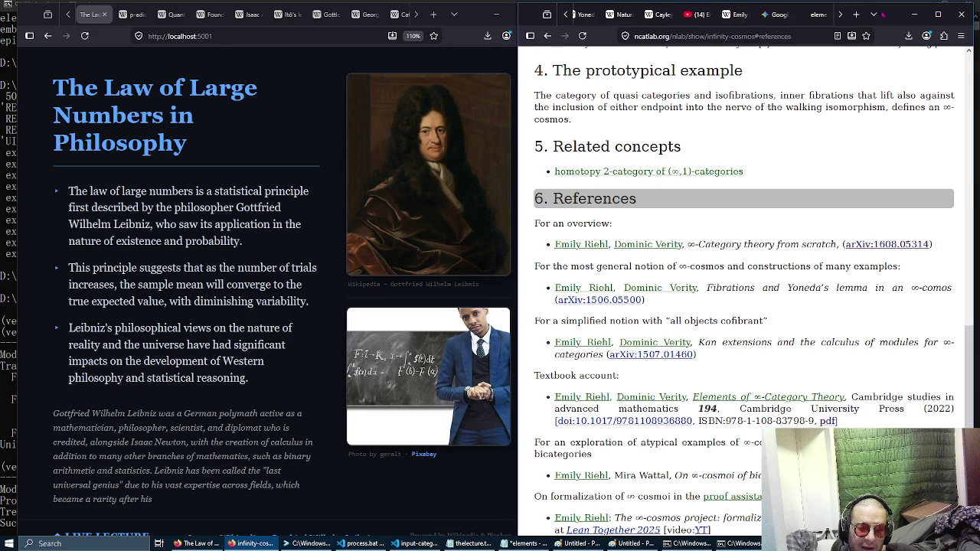
click(856, 14)
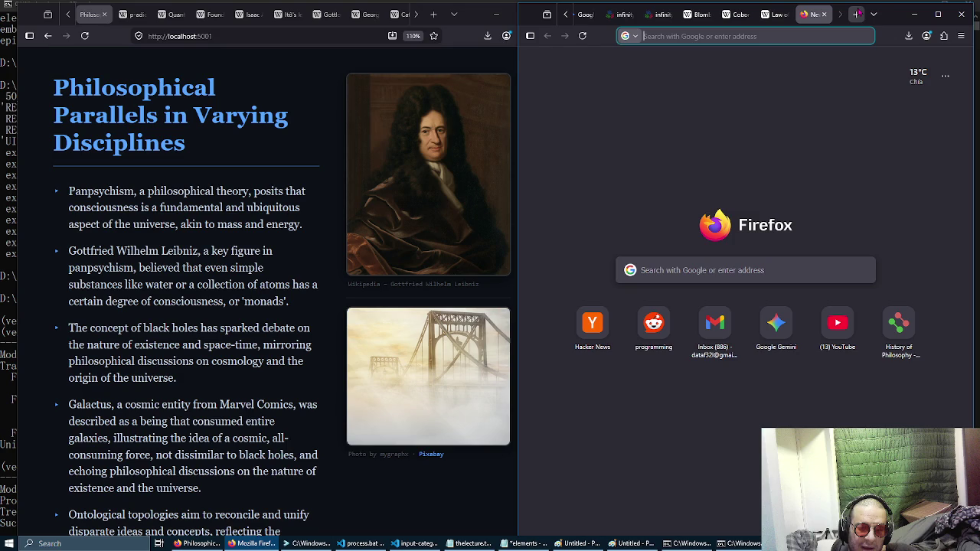
Step: Maximize the window and load InPhO's Continental Philosophy page from the 'inpho' address suggestion
click(936, 15)
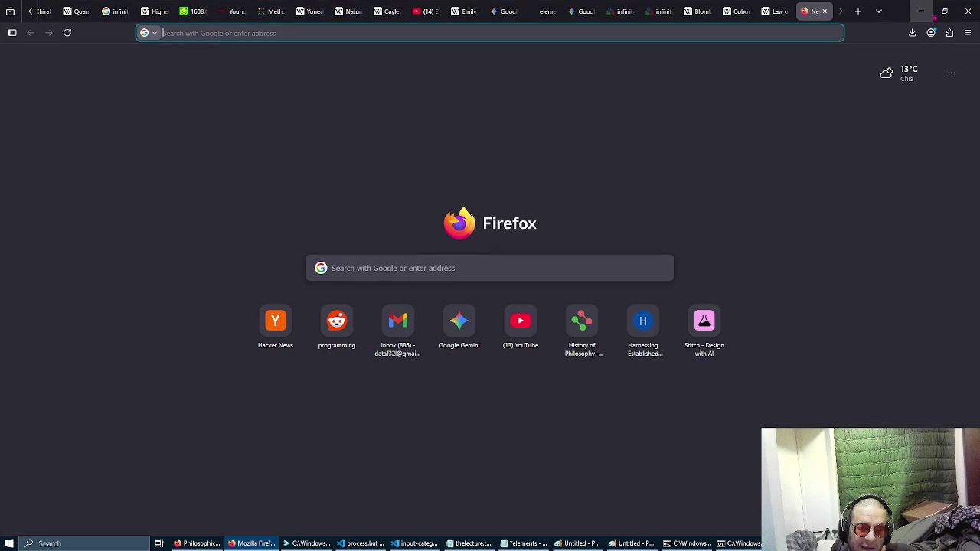
text(inpho)
key(BackSpace)
key(BackSpace)
key(BackSpace)
text(npho)
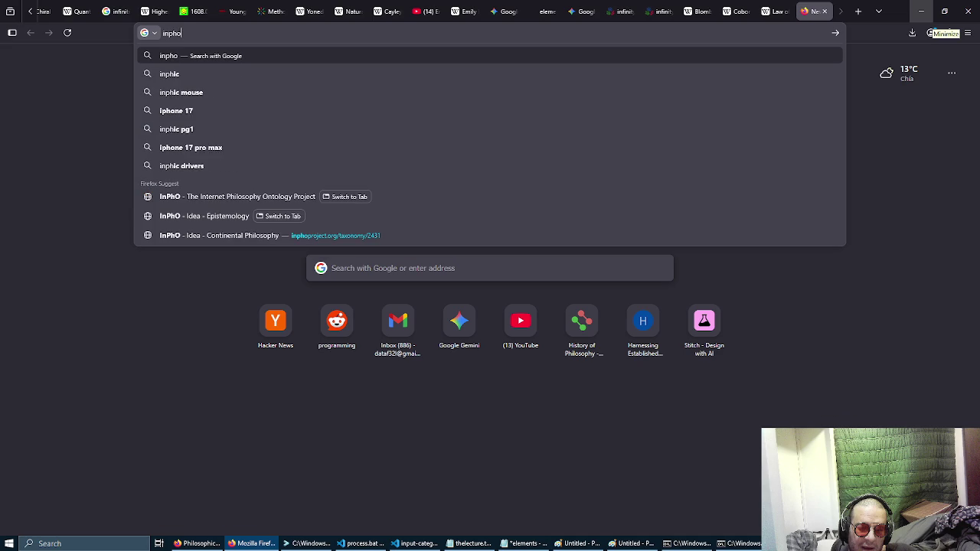
key(Down)
key(Up)
key(Up)
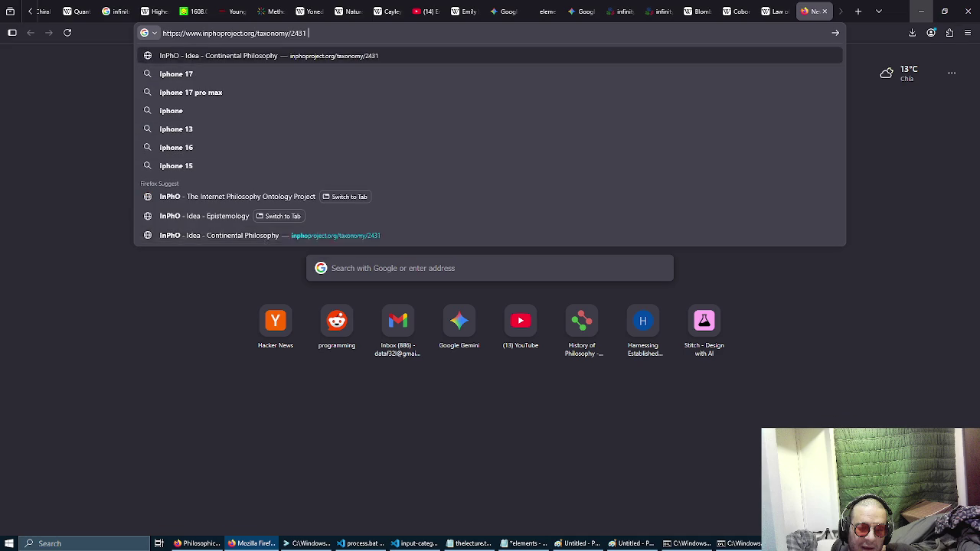
key(Return)
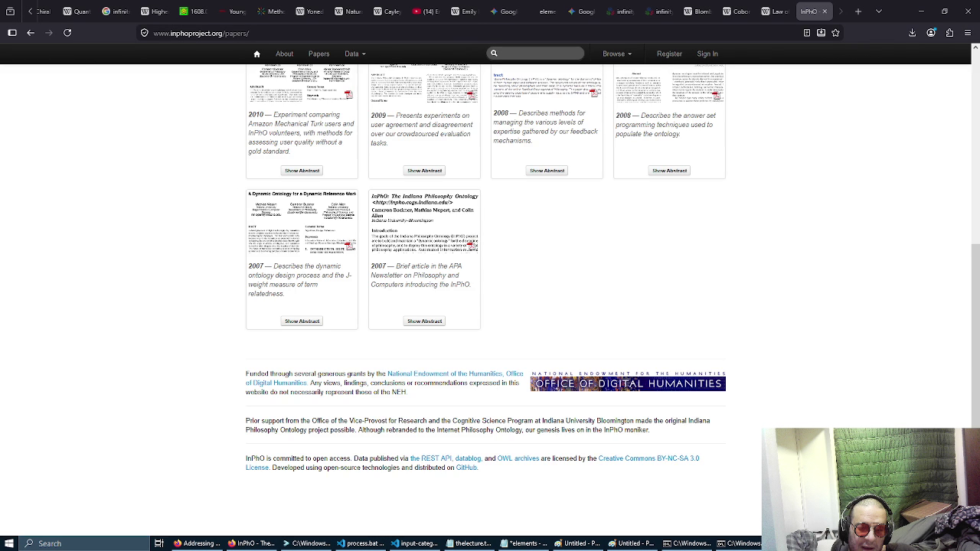
scroll(534, 303, up, 4)
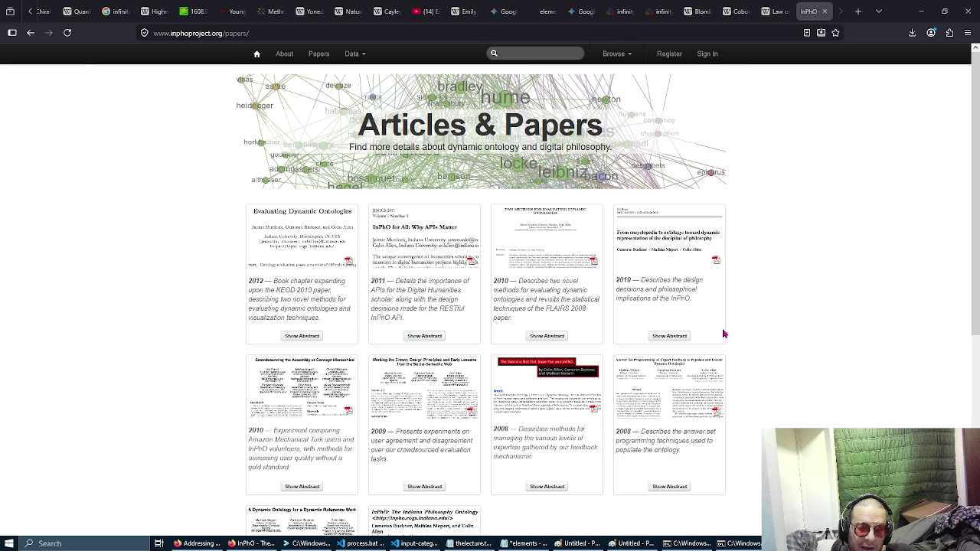
scroll(176, 251, down, 5)
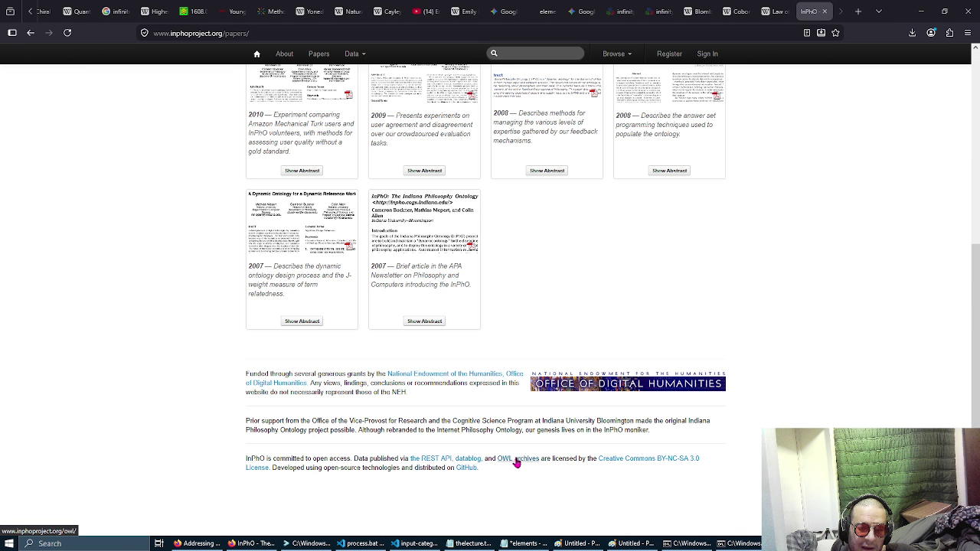
Step: Open the OWL archives page and try a couple of the monthly archive files
click(516, 459)
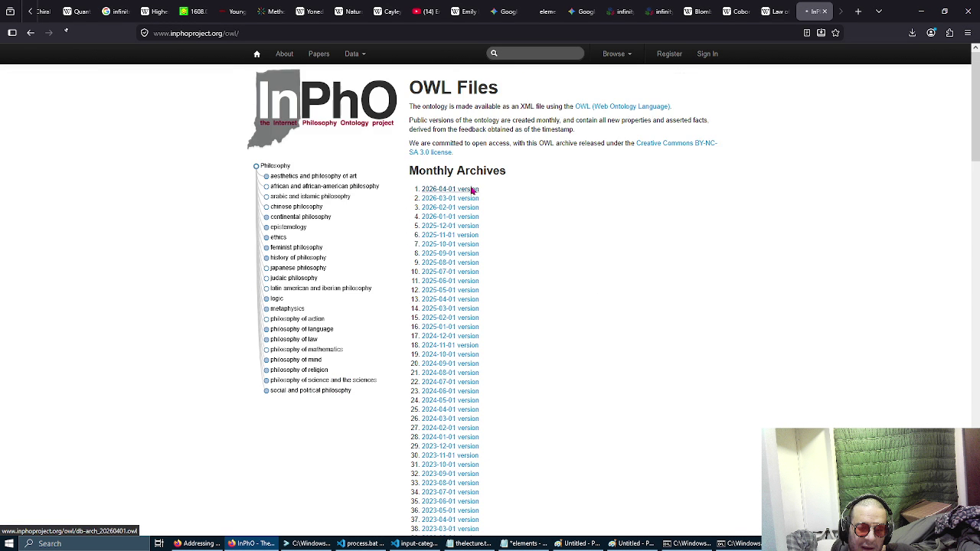
click(48, 32)
click(26, 40)
key(alt+Left)
Step: View the source of the 2021-06-01 ontology version, then close it
click(427, 358)
key(ctrl+u)
key(ctrl+w)
click(32, 35)
scroll(373, 237, up, 5)
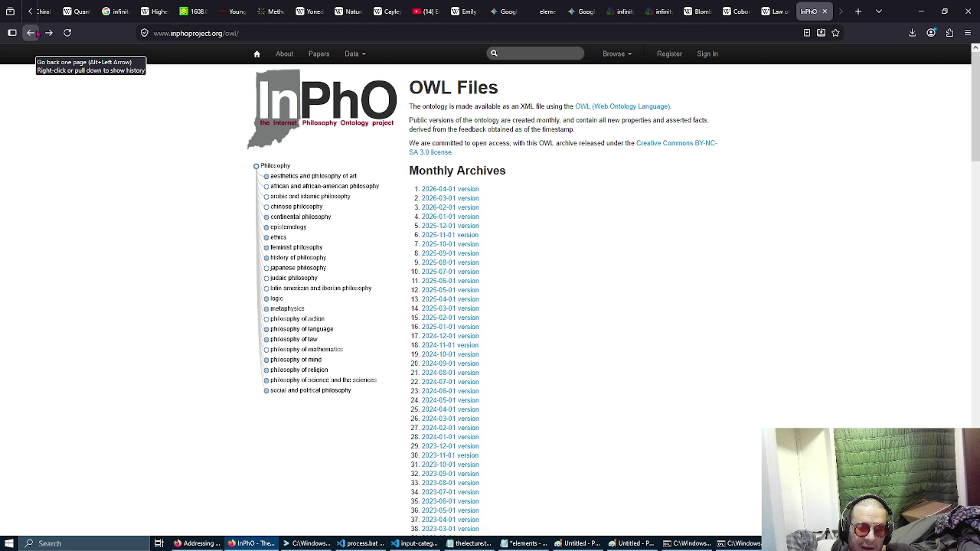
Step: Go back to the Articles & Papers page and reload it from the Papers link
click(31, 33)
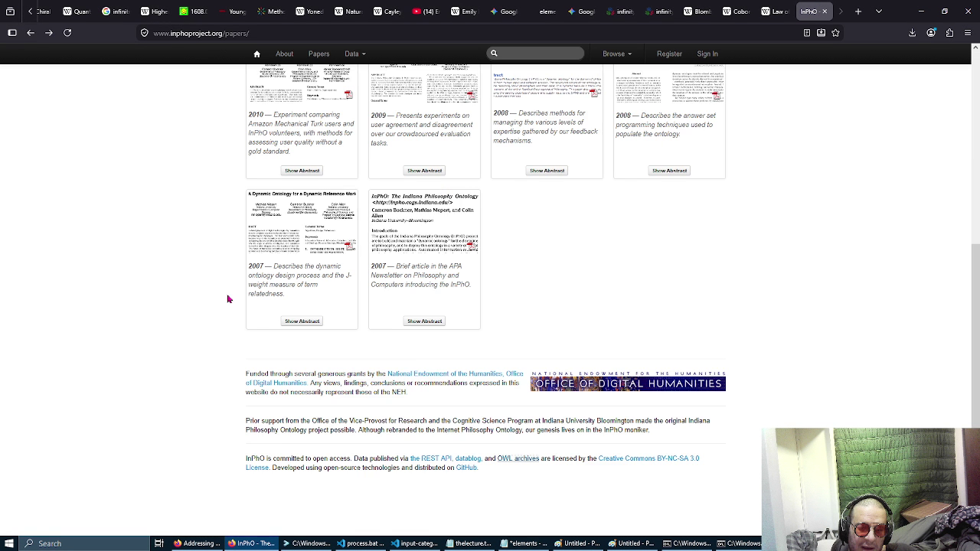
scroll(227, 299, up, 2)
scroll(227, 299, up, 2)
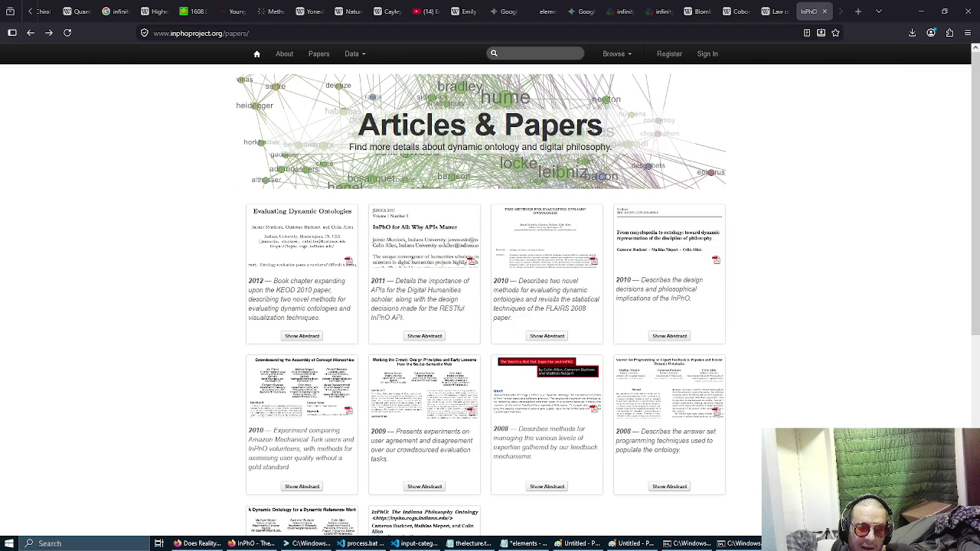
click(325, 58)
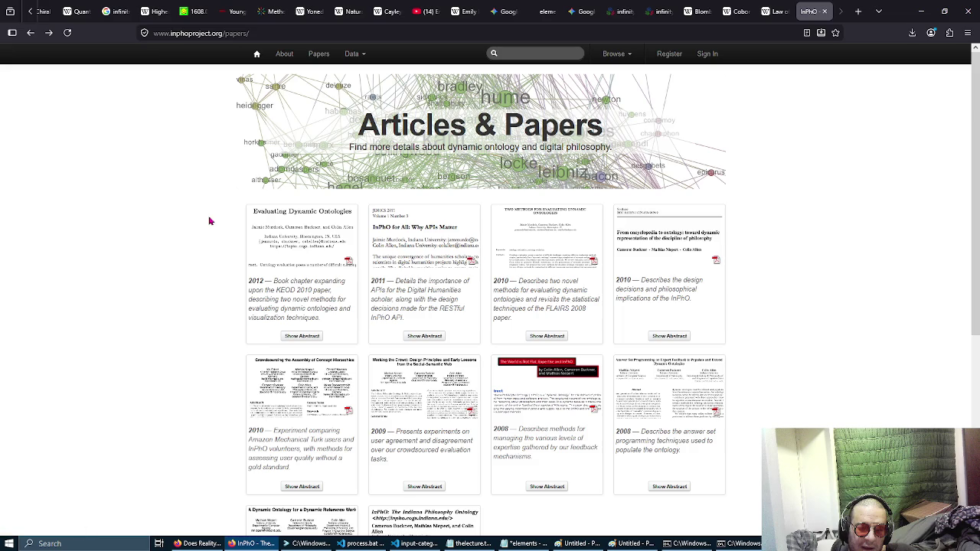
Step: Choose REST API from the Data menu to open the API docs
scroll(210, 221, down, 5)
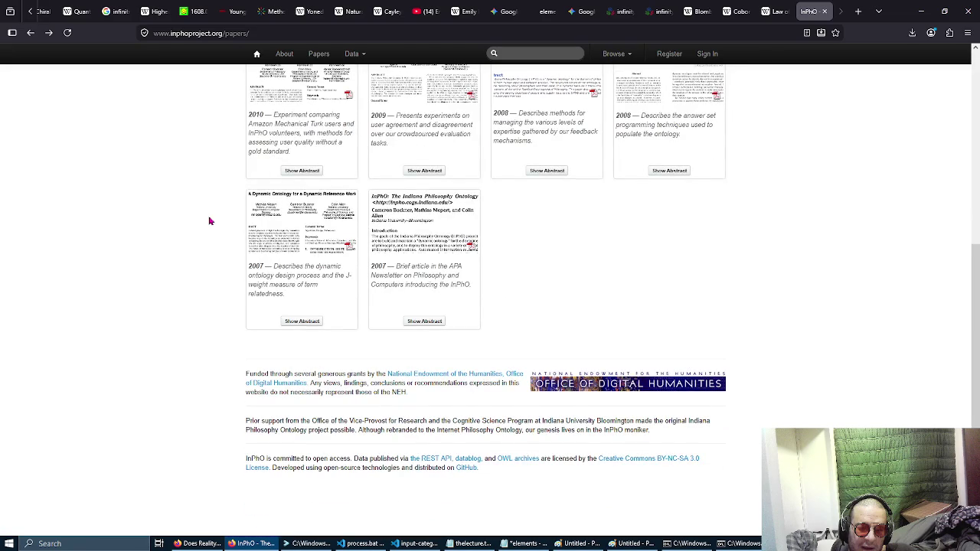
scroll(209, 221, up, 5)
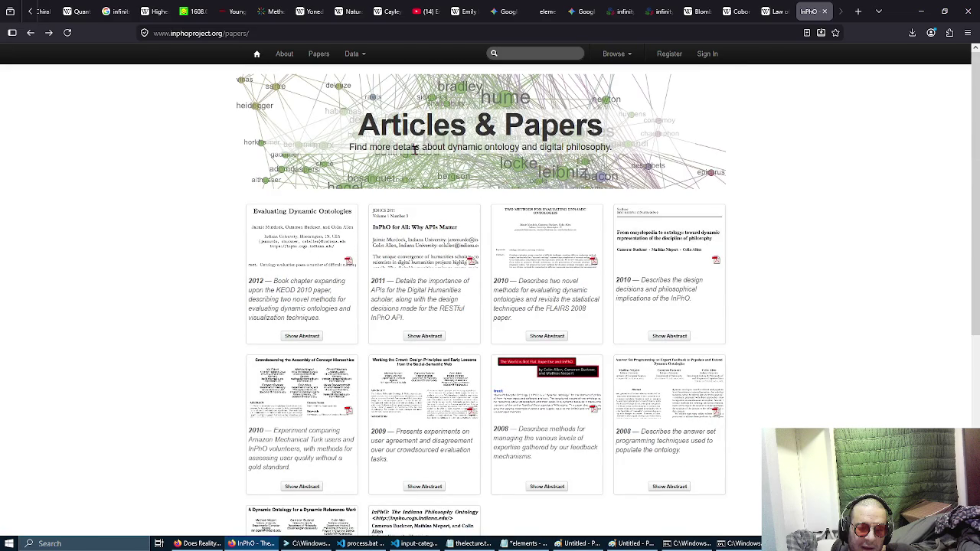
click(353, 53)
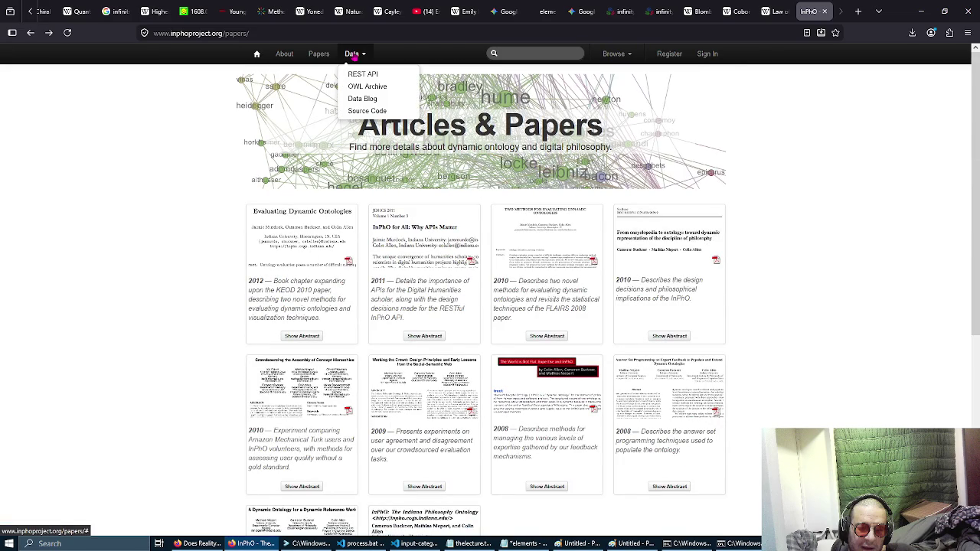
click(399, 75)
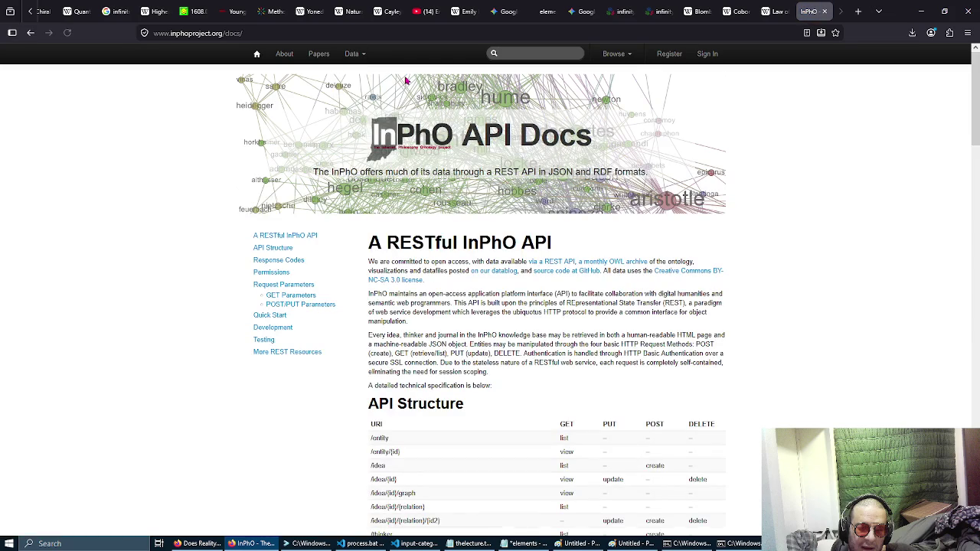
Step: Scroll to the API Structure table and highlight its rows from /idea down to /work
scroll(675, 251, down, 3)
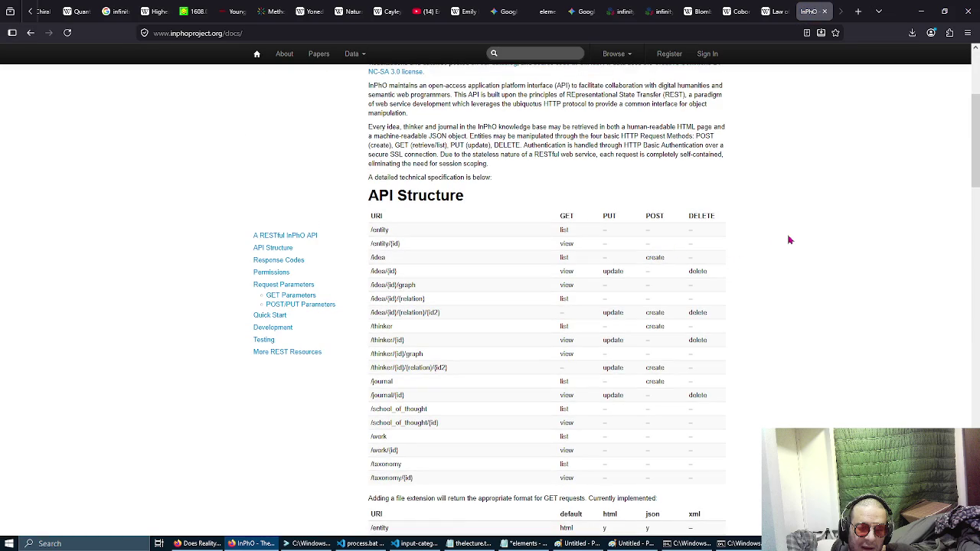
scroll(788, 244, down, 2)
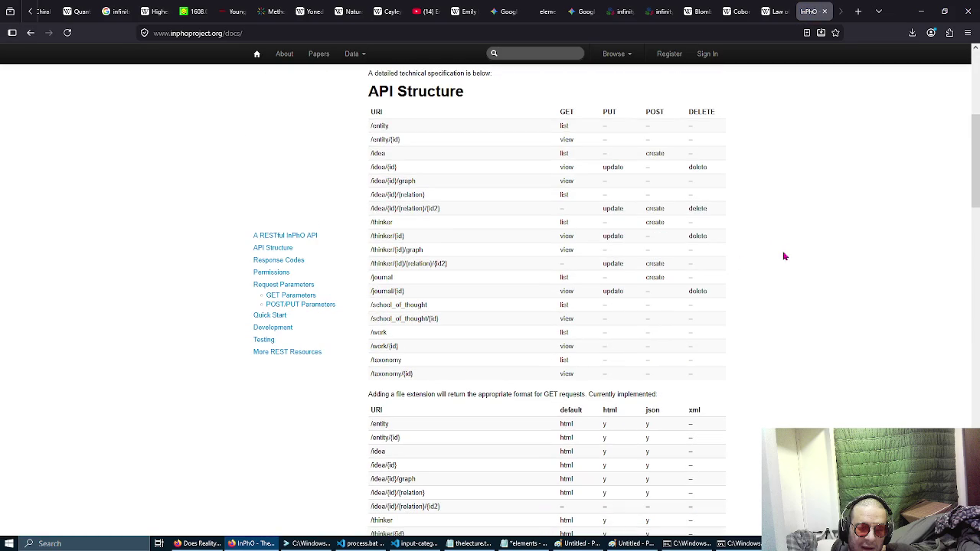
ctrl+scroll(427, 254, up, 3)
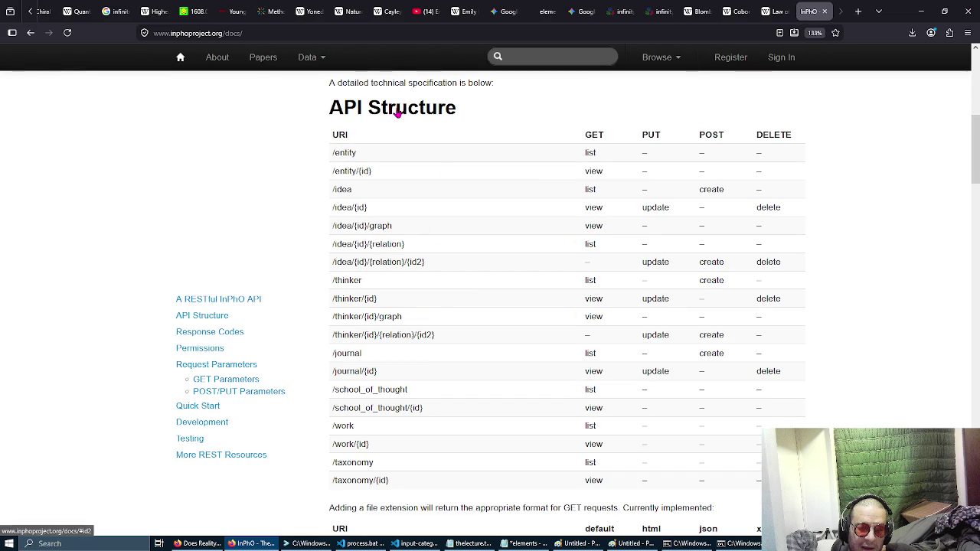
mouse_move(340, 154)
mouse_down()
mouse_move(388, 334)
mouse_move(407, 455)
mouse_move(399, 444)
mouse_up()
click(472, 256)
drag(384, 201, 429, 433)
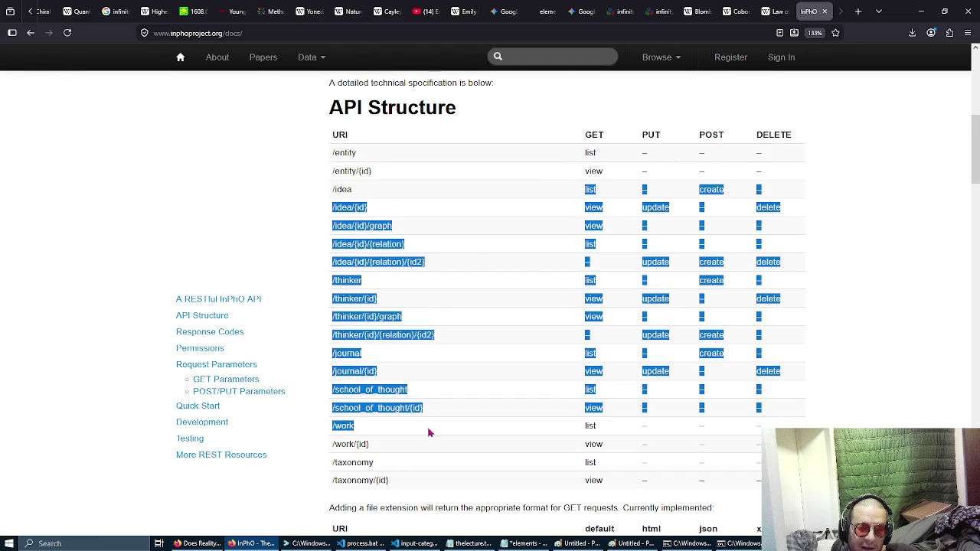
click(444, 321)
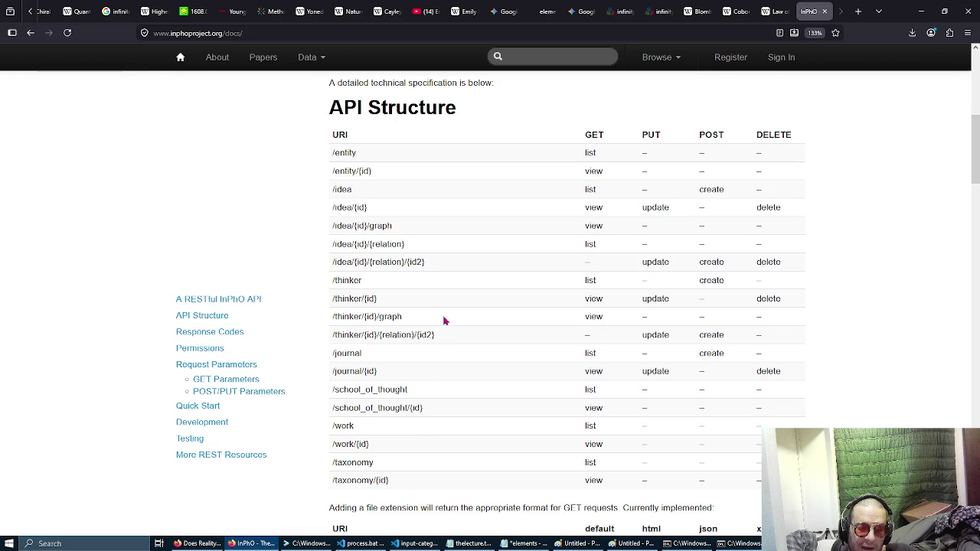
Step: Single out the thinker, /work and /taxonomy endpoints in the table
double_click(347, 280)
click(345, 357)
double_click(348, 429)
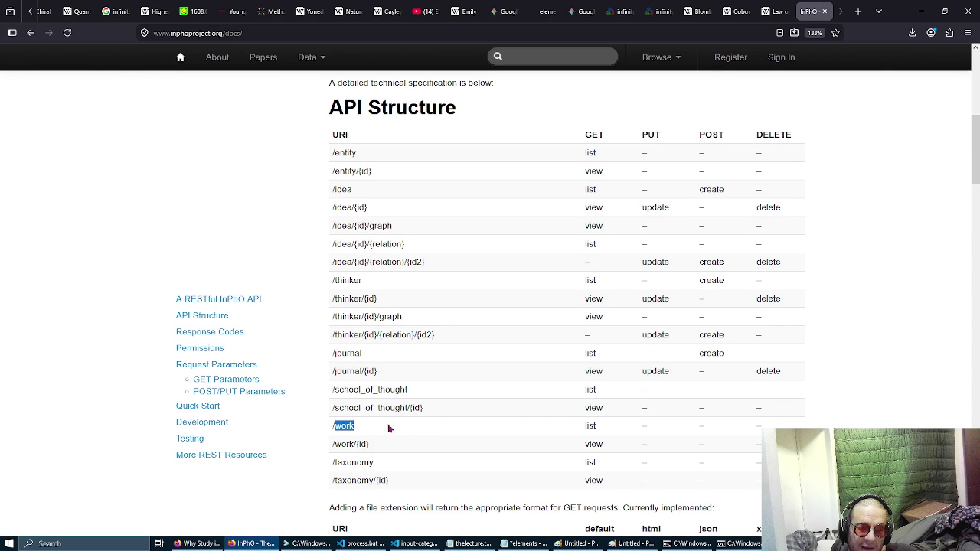
double_click(346, 462)
triple_click(346, 462)
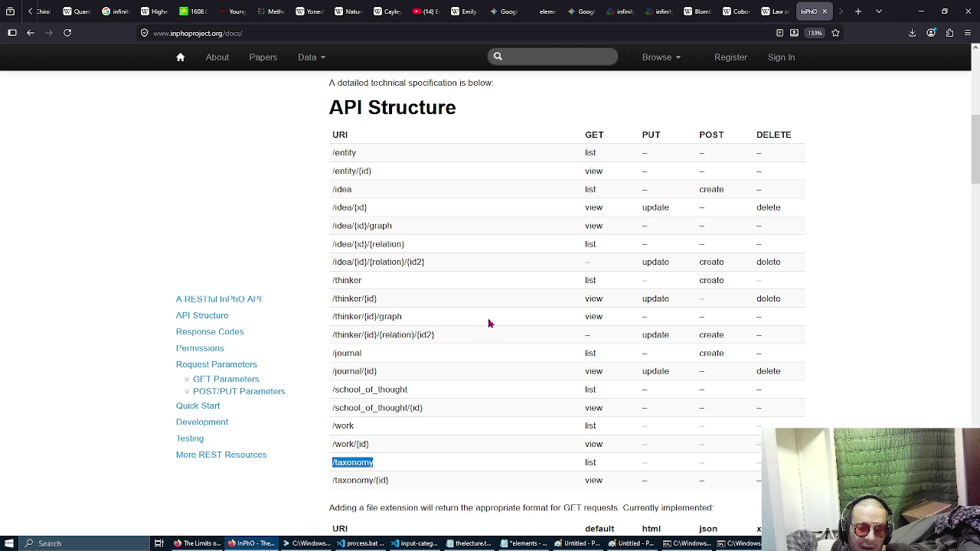
Step: Scroll through the file-extension table, then jump back to the 'A RESTful InPhO API' section
scroll(454, 285, down, 1)
scroll(454, 285, down, 3)
scroll(454, 286, down, 3)
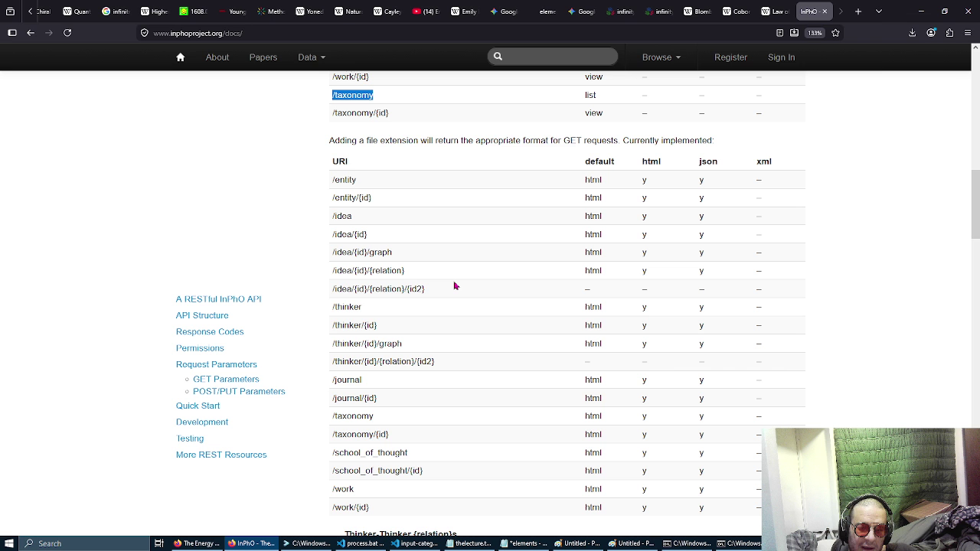
click(240, 301)
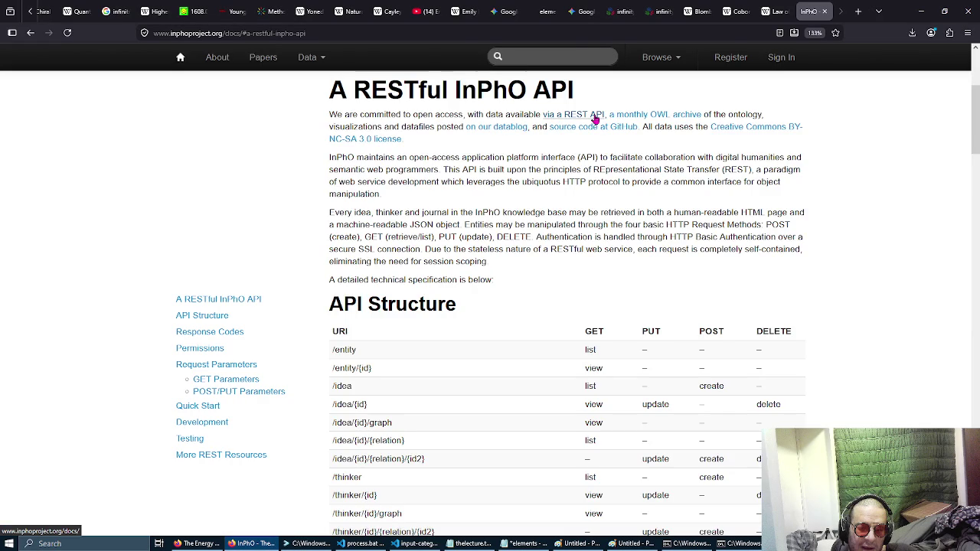
Step: Highlight '-u username:password' and then the GET curl line in the Quick Start examples
scroll(568, 259, down, 1)
scroll(569, 272, down, 15)
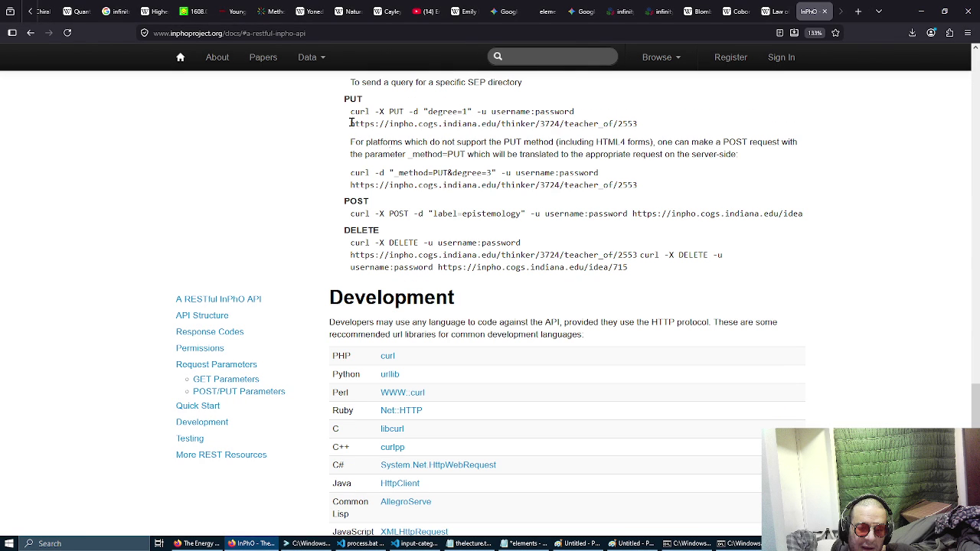
mouse_move(496, 173)
mouse_down()
mouse_move(639, 187)
mouse_move(621, 175)
mouse_up()
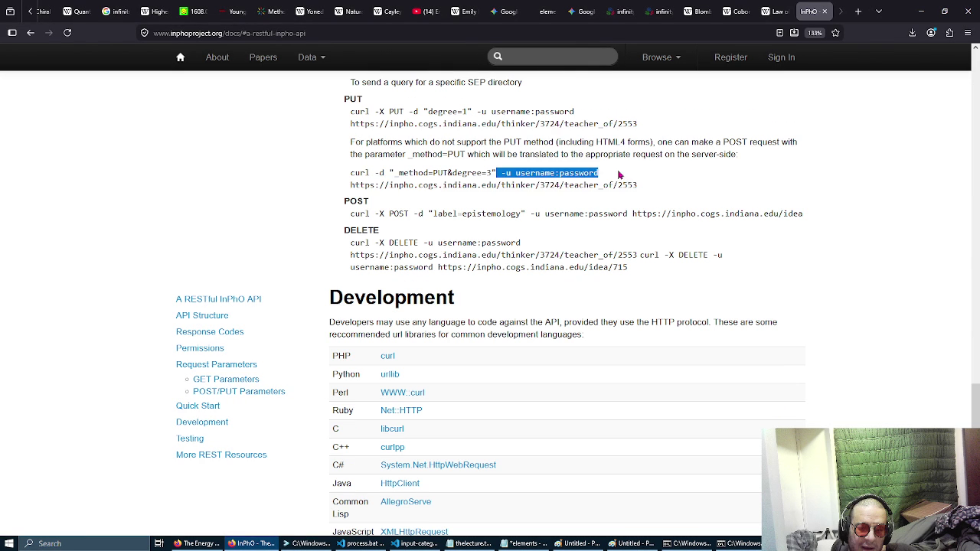
scroll(620, 176, up, 2)
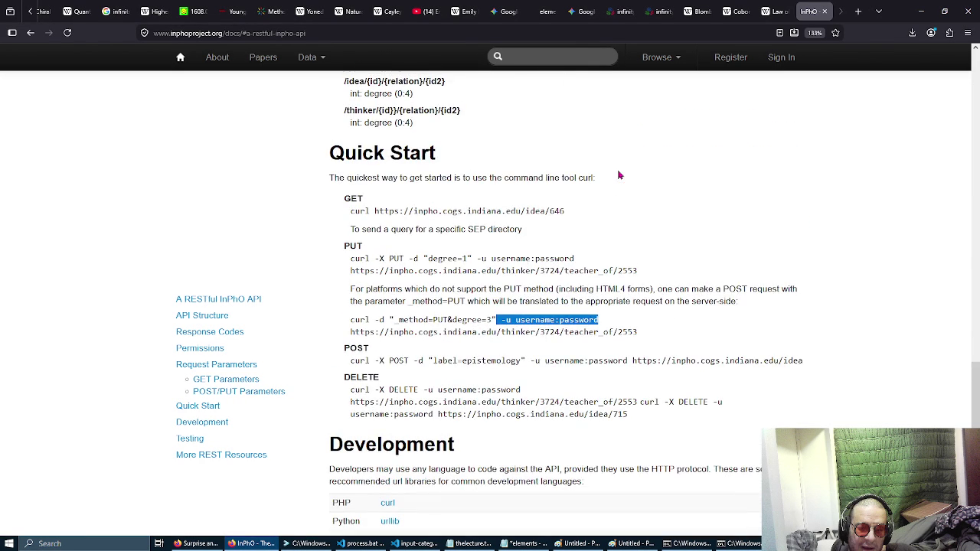
drag(349, 212, 590, 217)
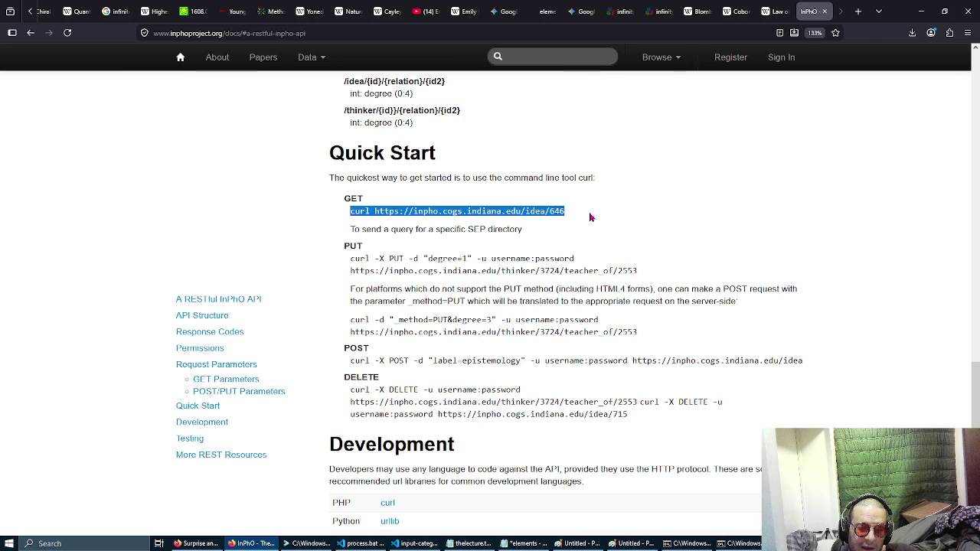
key(alt+Tab)
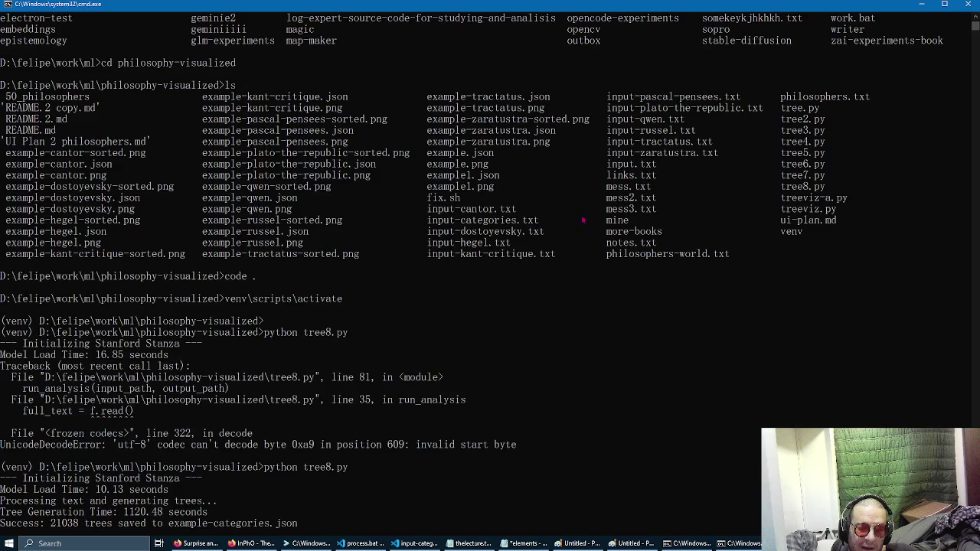
Step: Scroll the command prompt to the tree8.py result, then switch to Visual Studio Code
scroll(472, 227, down, 4)
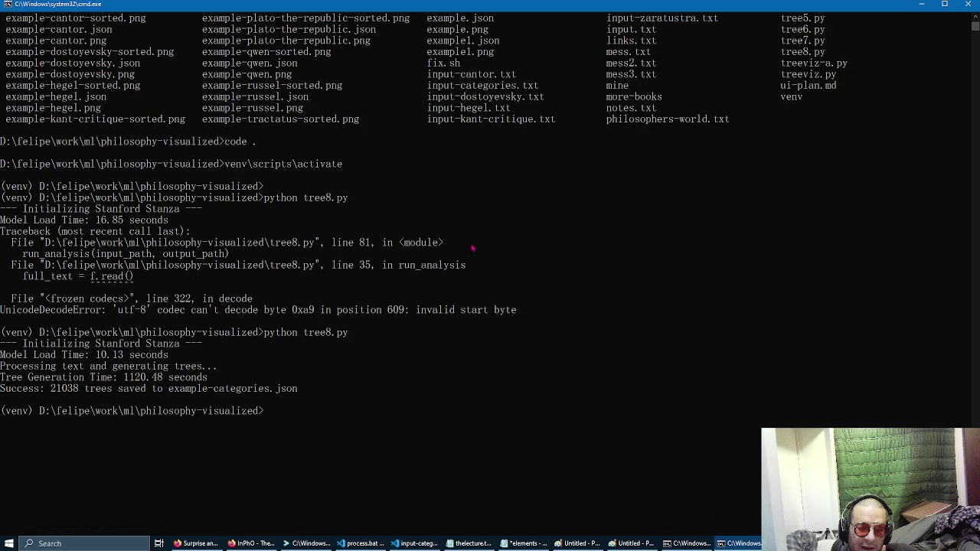
key(alt+Tab)
key(alt+Tab)
key(alt+Tab)
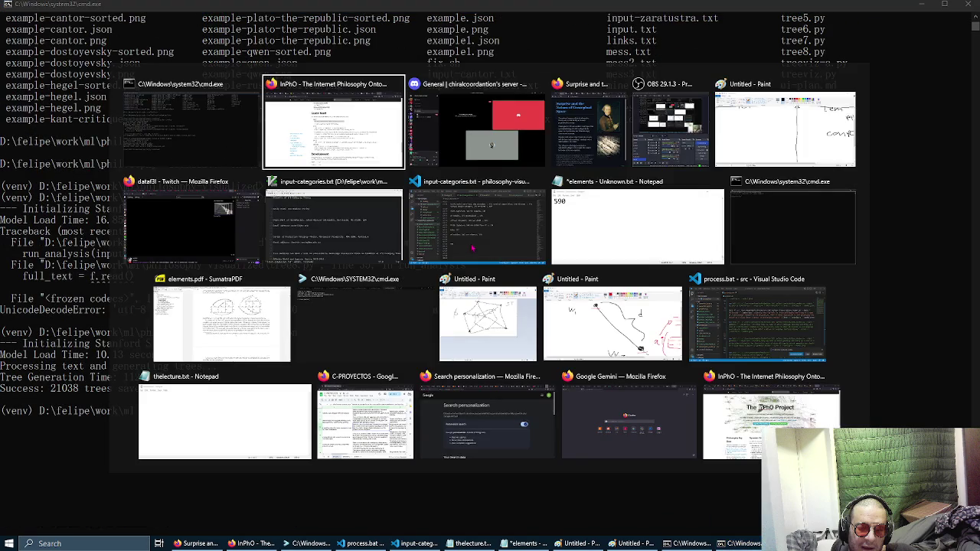
key(alt+Tab)
key(alt+Tab)
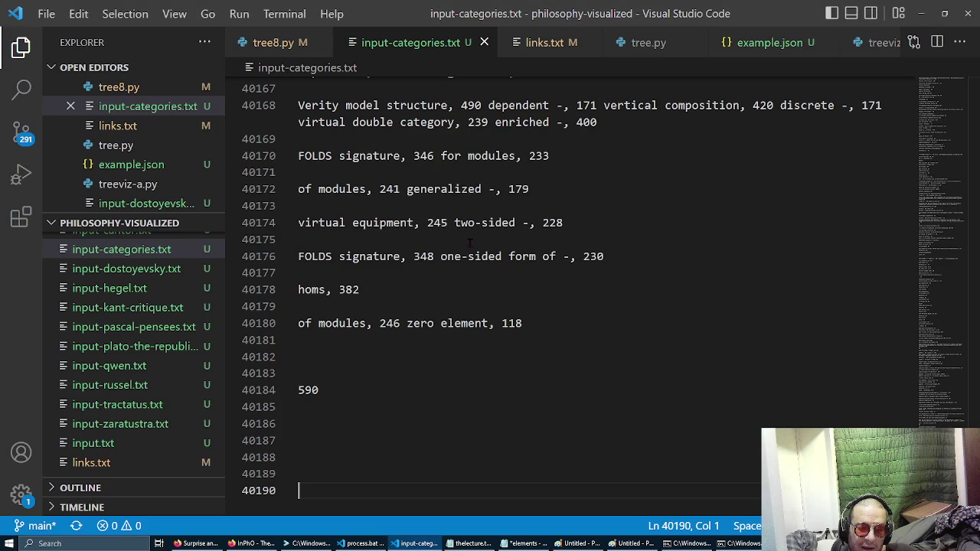
Step: Close input-categories.txt, then copy the treeviz-a.py command from tree8.py's line 80 and run it in Command Prompt
key(ctrl+w)
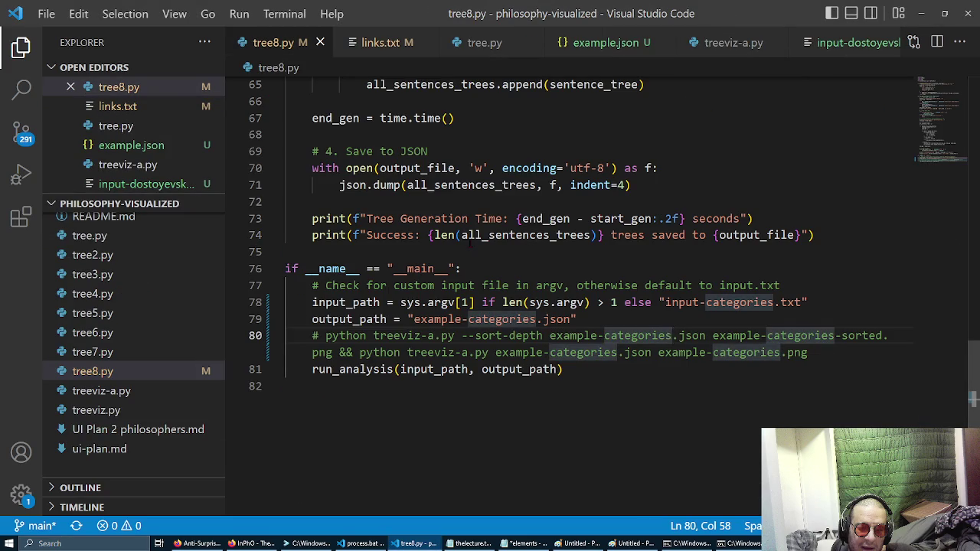
key(Home)
key(Right)
key(Right)
key(shift+End)
key(shift+End)
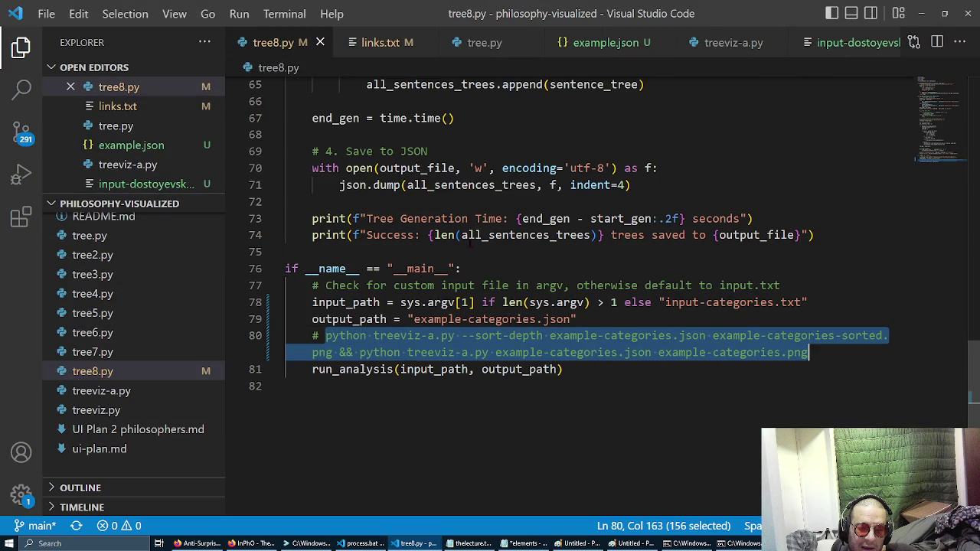
key(alt+Tab)
text(python treeviz-a.py --sort-depth example-categories.json example-categories-sorted.png && python treeviz-a.py example-categories.json example-categories.png)
key(Return)
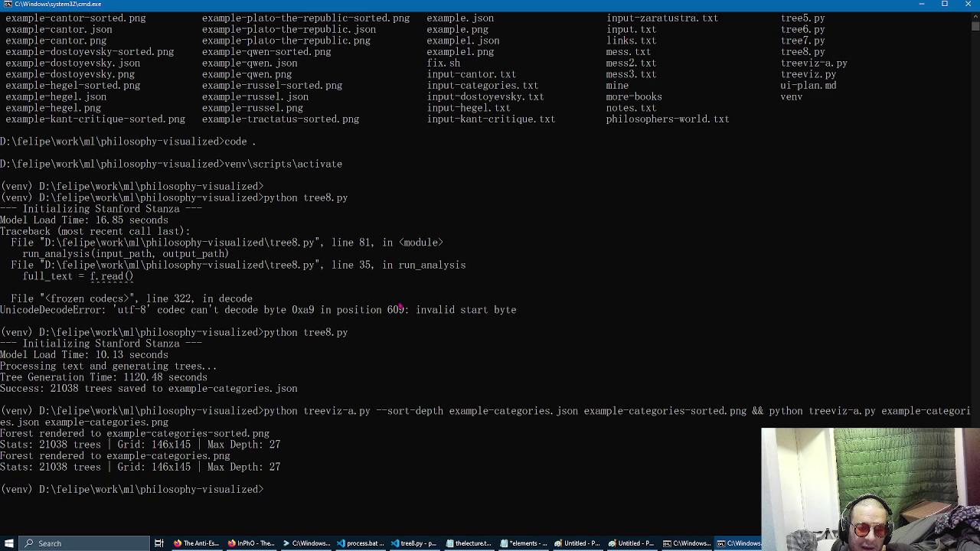
Step: Run 'explorer .' to open the philosophy-visualized folder in File Explorer
text(e)
text(xplorer .)
key(Return)
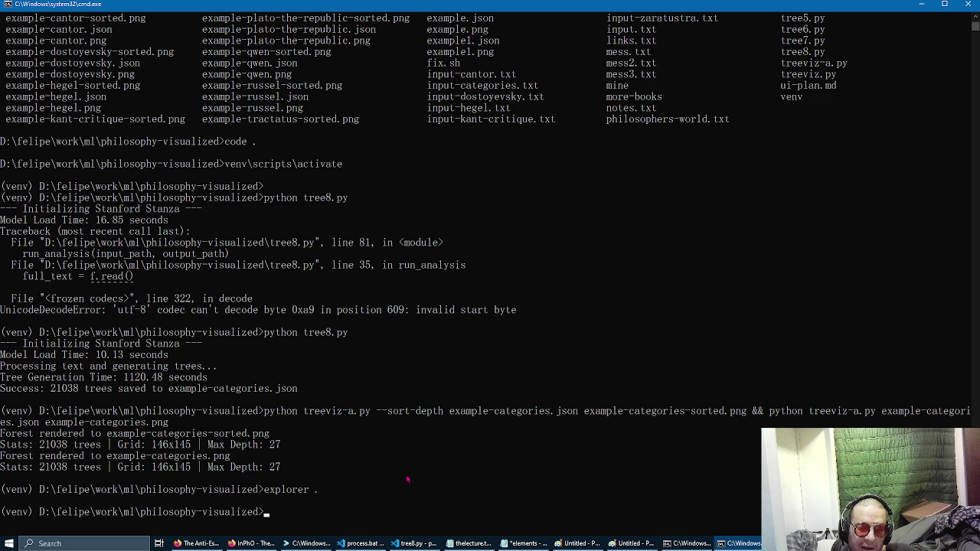
Step: Browse the project folder's renders and select example-categories.png
click(390, 394)
scroll(367, 416, down, 5)
click(365, 362)
scroll(363, 375, down, 2)
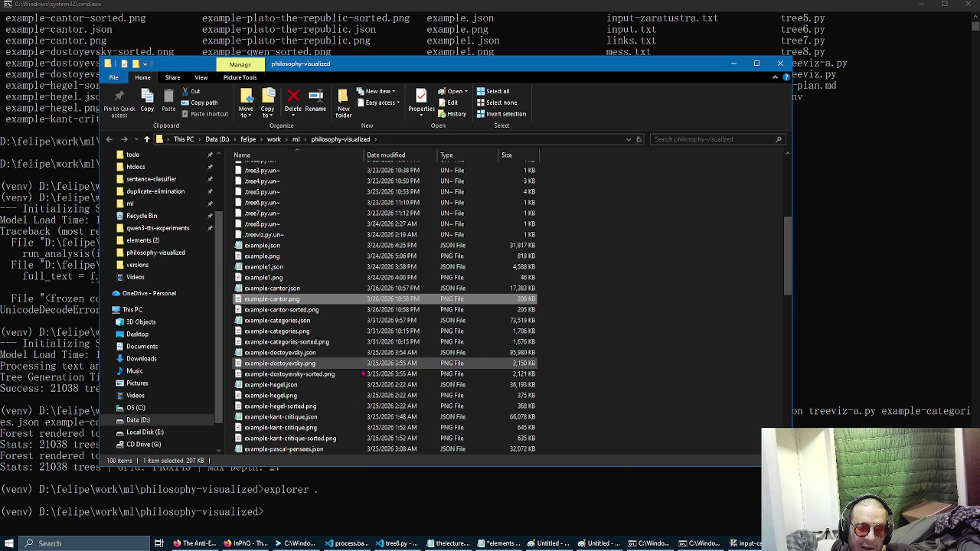
click(337, 332)
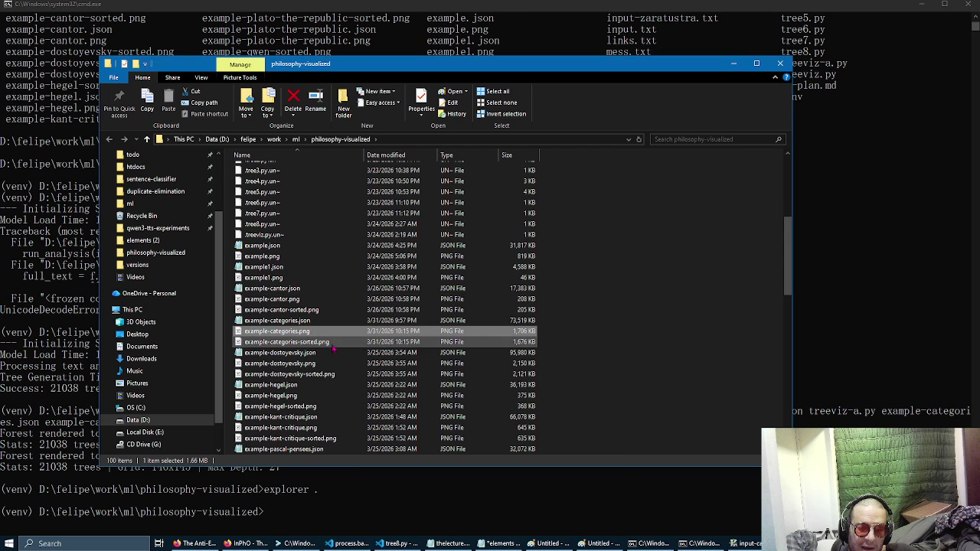
Step: Switch to Firefox, open a new empty tab, and return toward Explorer
key(alt+Tab)
key(alt+Tab)
key(alt+Tab)
key(ctrl+t)
key(alt+Tab)
key(alt+Tab)
Step: Drop example-categories.png into the new tab, show it full size, and zoom out to 30%
drag(961, 310, 368, 200)
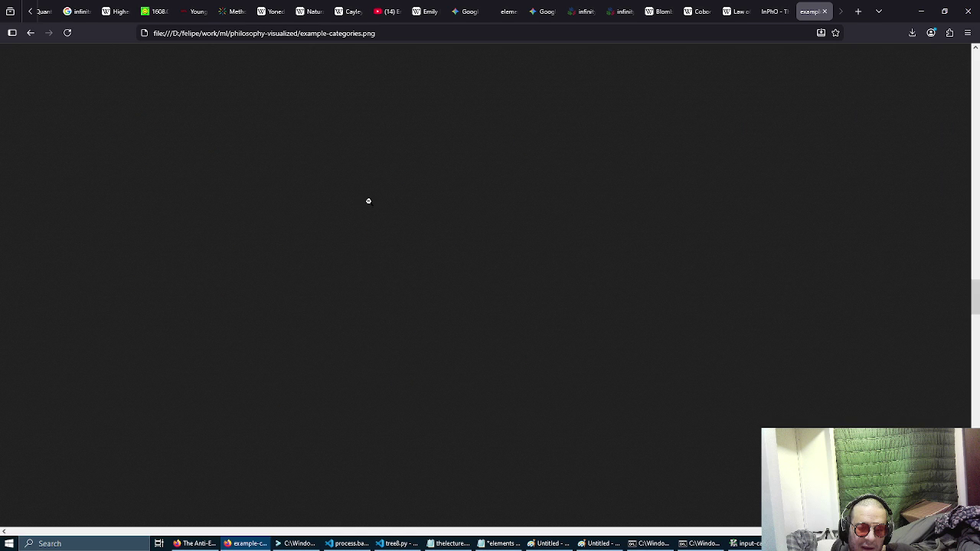
click(368, 201)
scroll(313, 227, down, 5)
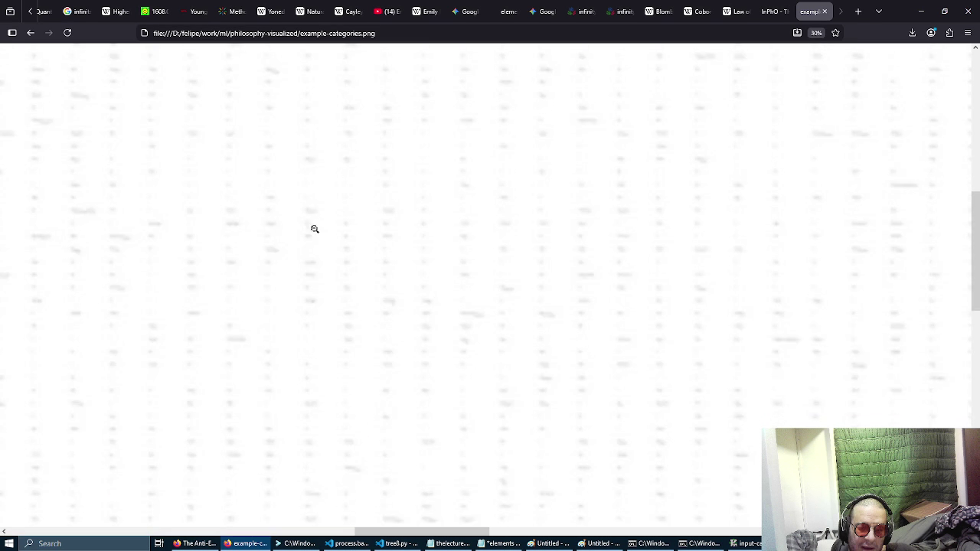
scroll(322, 245, down, 5)
Step: Autoscroll around the tree grid toward the lower right, then zoom the image back in
middle_click(327, 256)
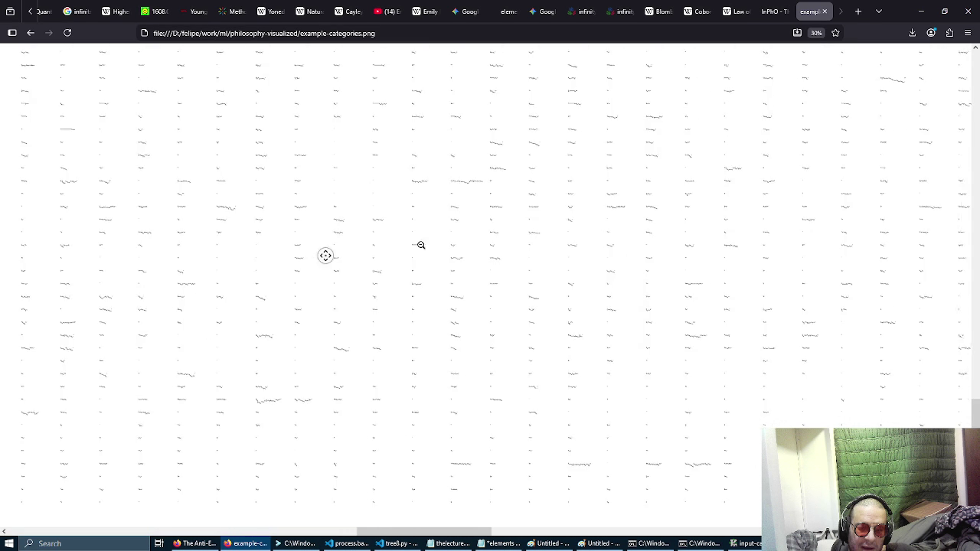
middle_click(363, 290)
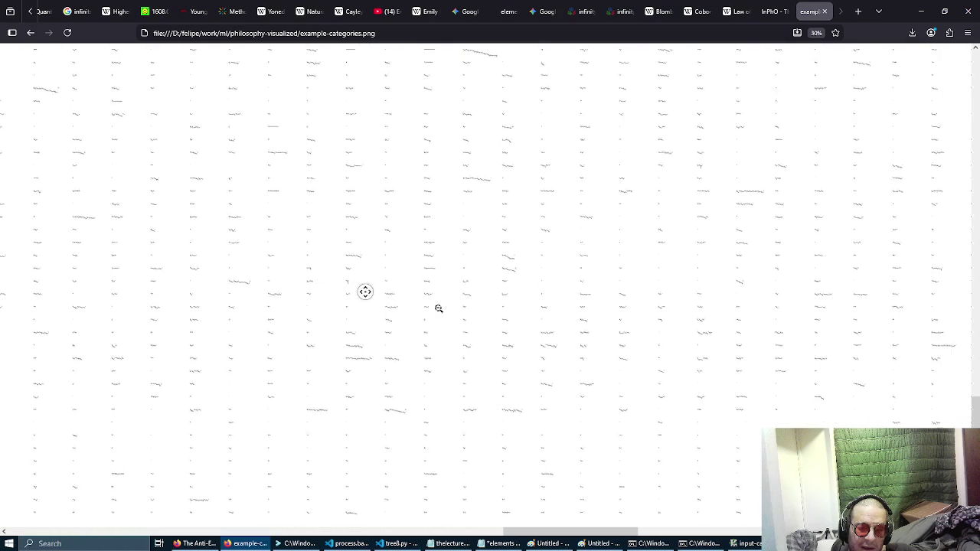
middle_click(438, 309)
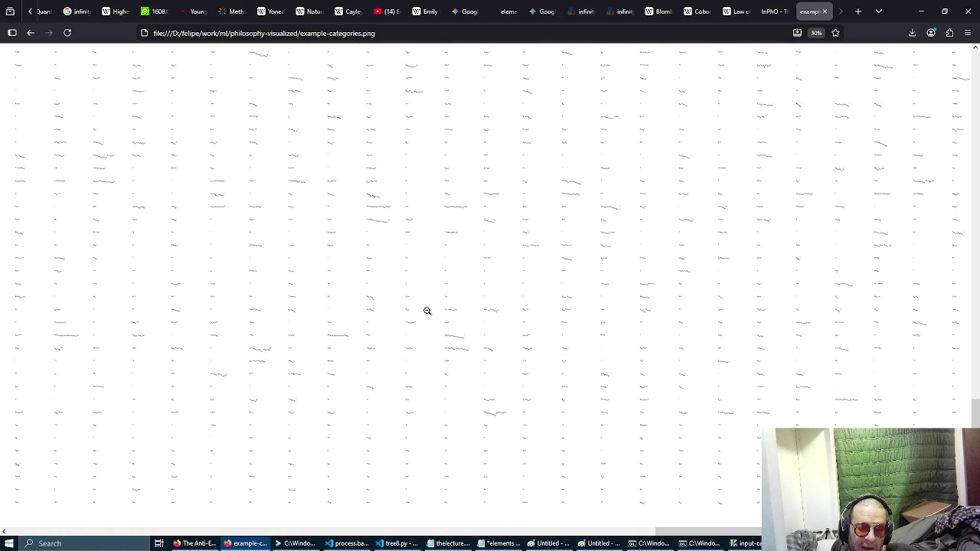
middle_click(374, 292)
scroll(374, 291, right, 5)
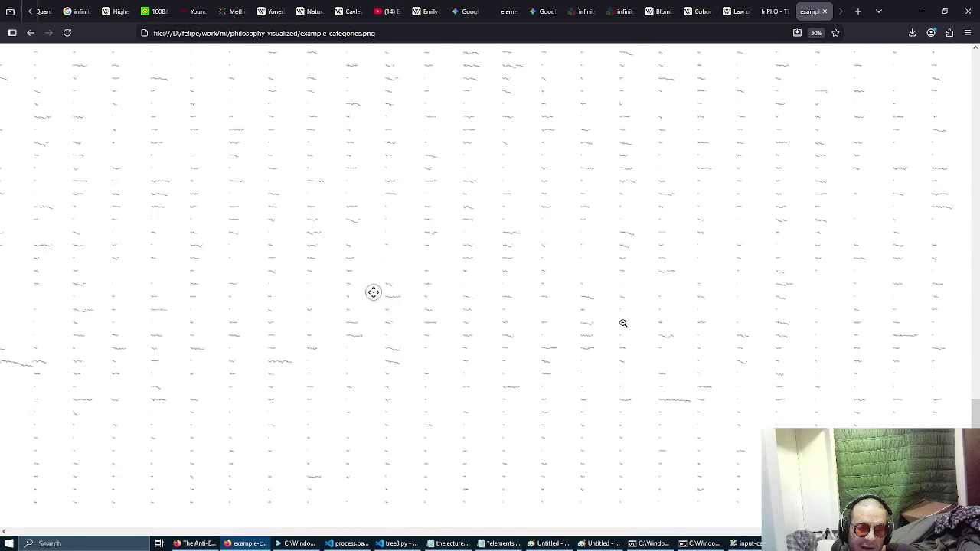
scroll(555, 290, up, 3)
scroll(584, 318, down, 1)
scroll(584, 327, down, 2)
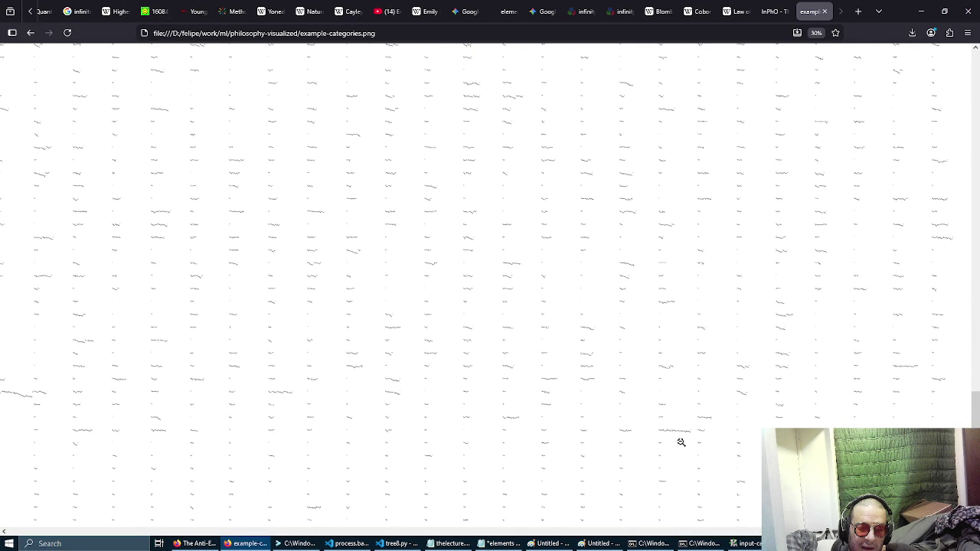
ctrl+scroll(680, 444, up, 7)
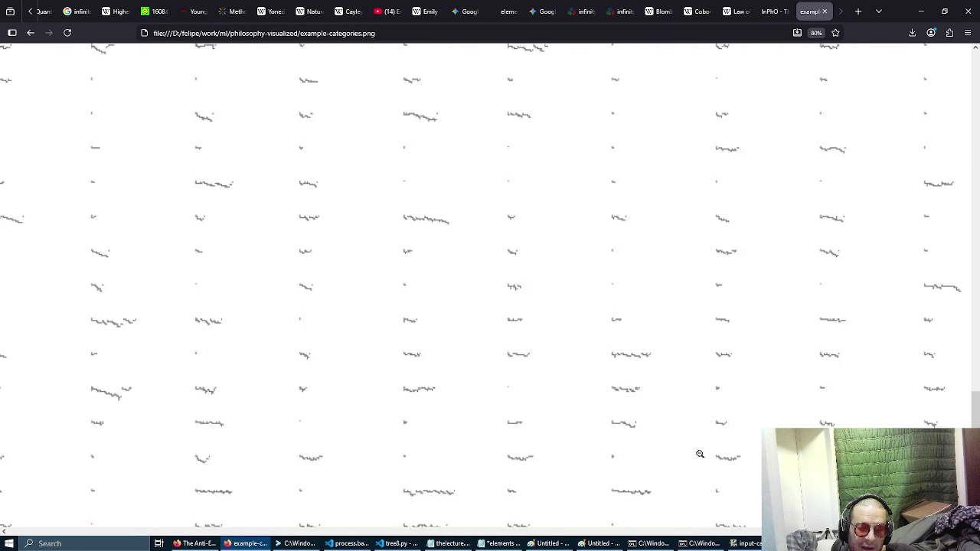
Step: Autoscroll through several regions of enlarged trees, moving up-left until the image's left edge
middle_click(676, 386)
middle_click(658, 321)
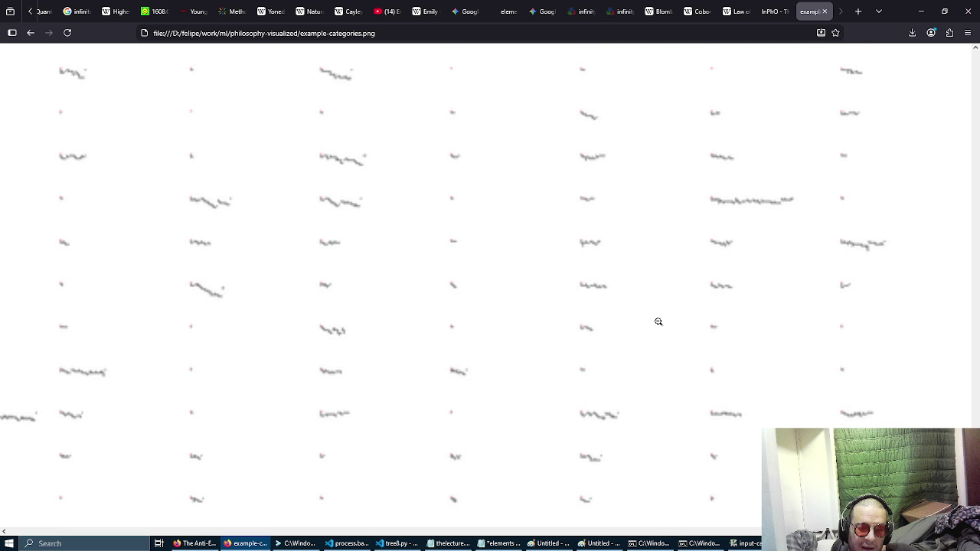
middle_click(647, 341)
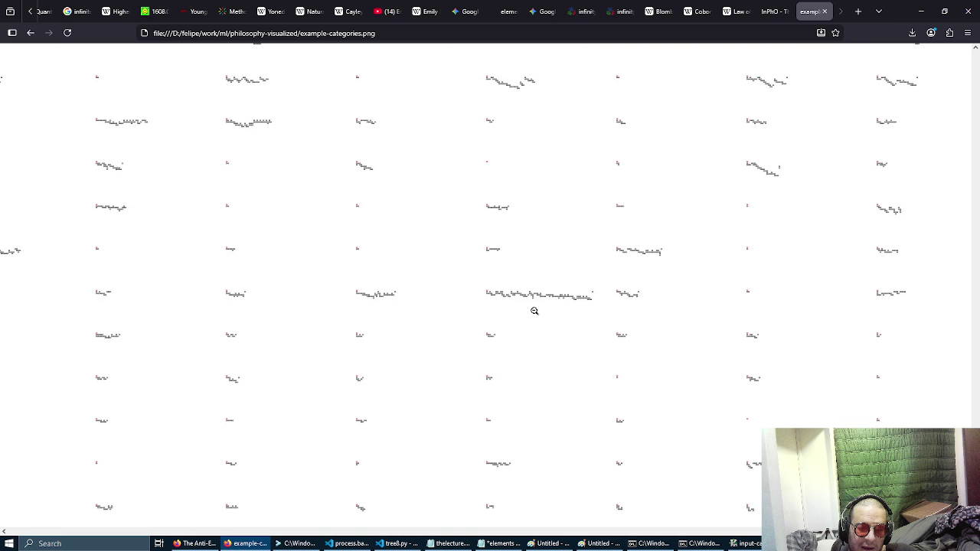
middle_click(534, 310)
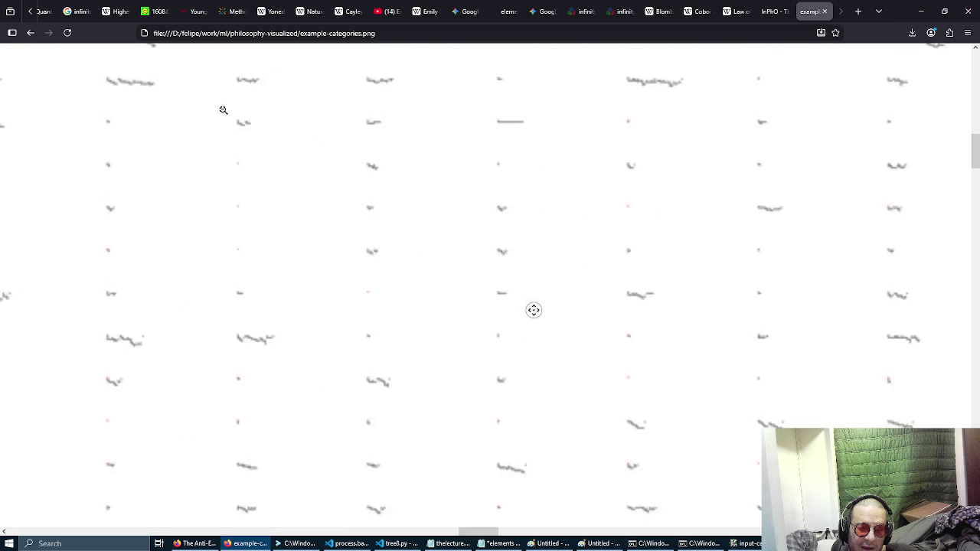
middle_click(246, 175)
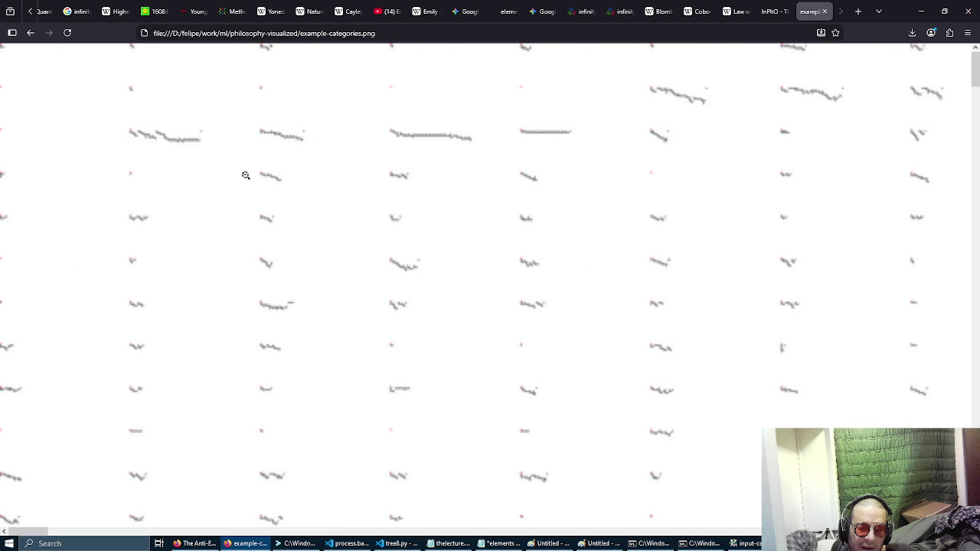
middle_click(245, 174)
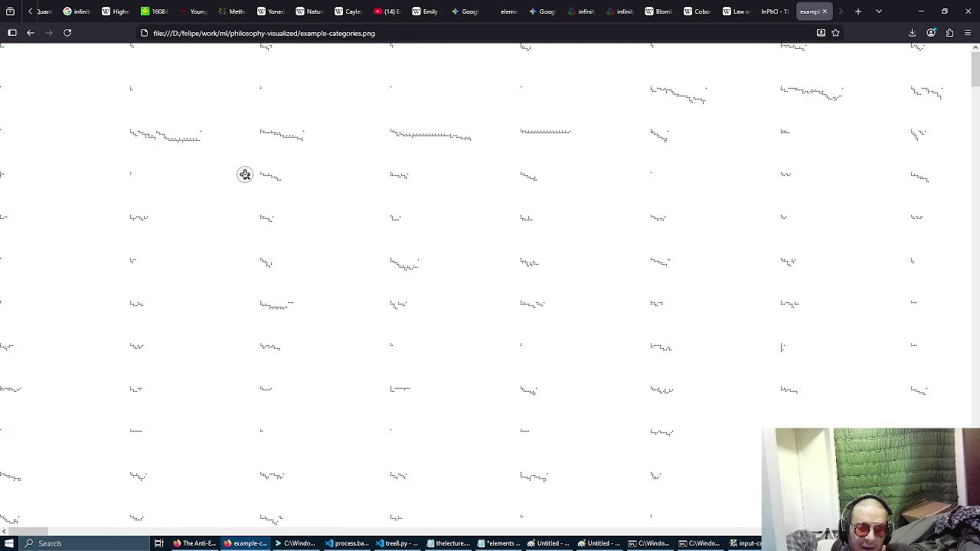
middle_click(86, 156)
Step: Switch to the philosophy-visualized folder and double-click example-categories-sorted.png to load it in Firefox
key(alt+Tab)
key(Escape)
key(alt+Tab)
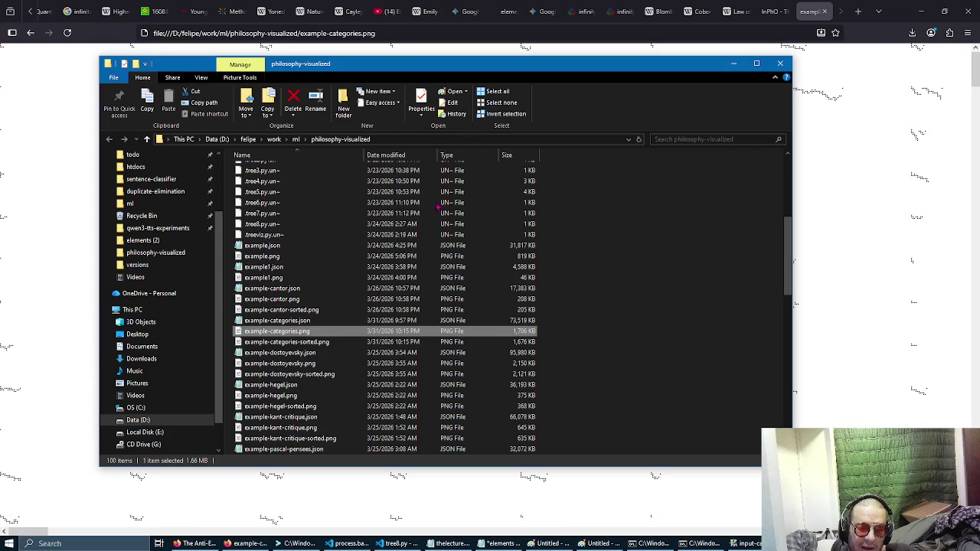
click(287, 342)
double_click(287, 342)
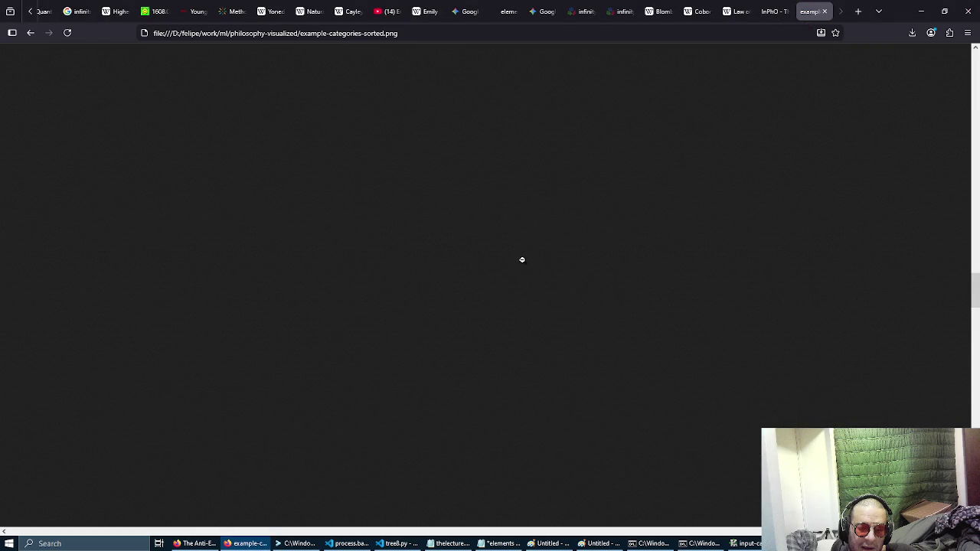
Step: Zoom example-categories-sorted.png out to 30% and scroll back to the top of the page
scroll(523, 260, down, 5)
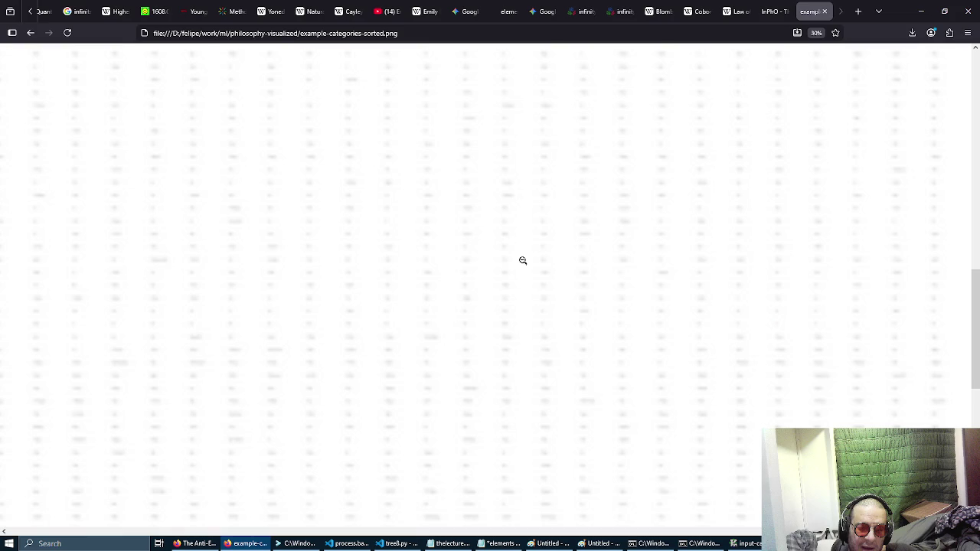
scroll(523, 260, up, 5)
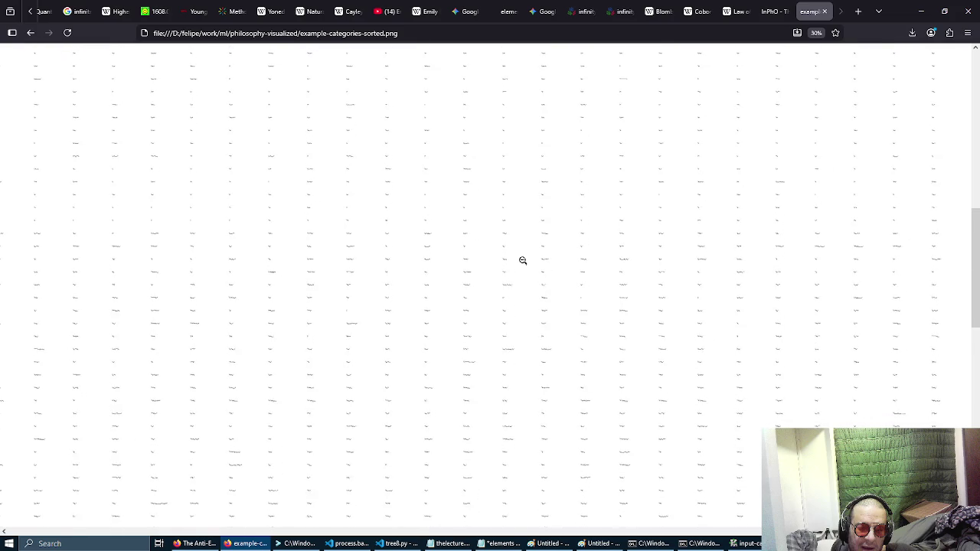
scroll(523, 261, up, 7)
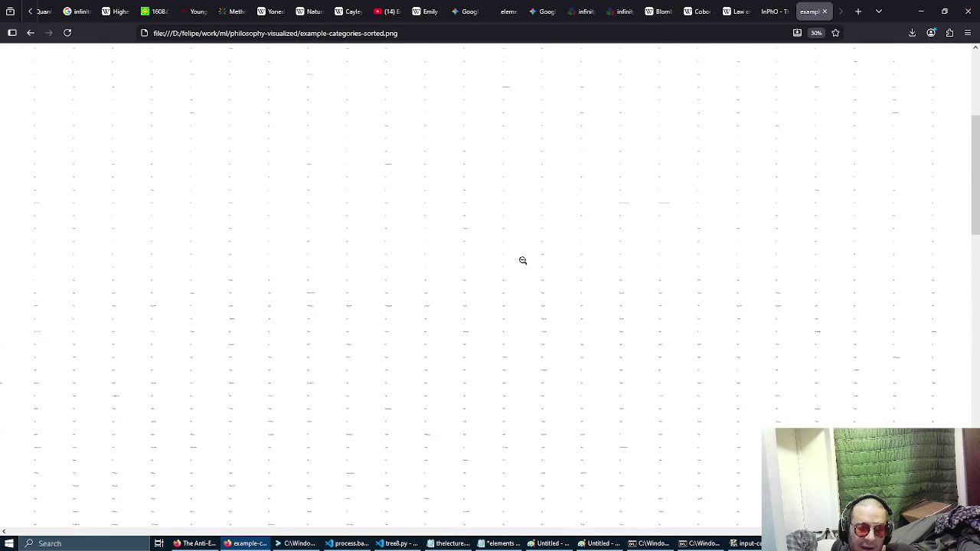
scroll(526, 259, up, 1)
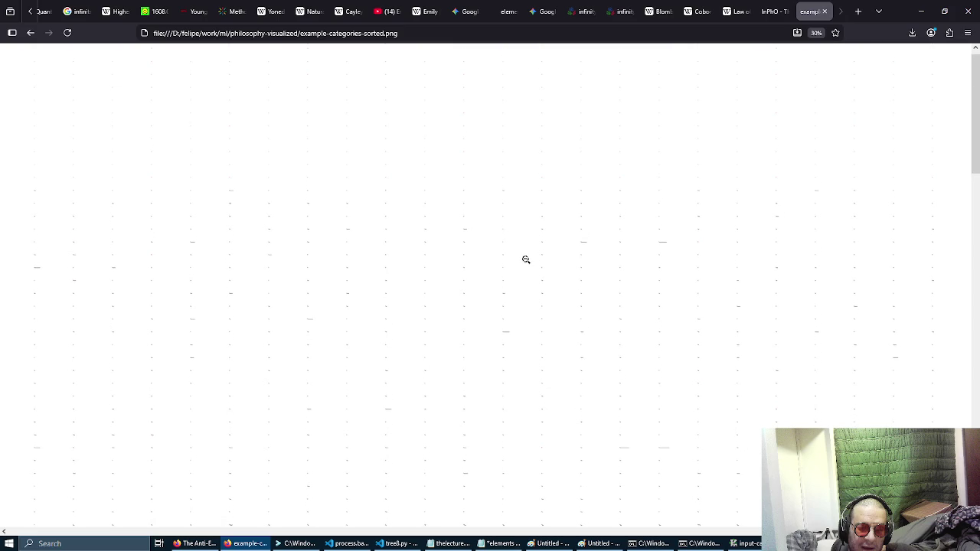
scroll(498, 99, up, 1)
Step: Reset zoom to 100%, toggle the sorted image to full size, and start autoscroll panning
key(ctrl+0)
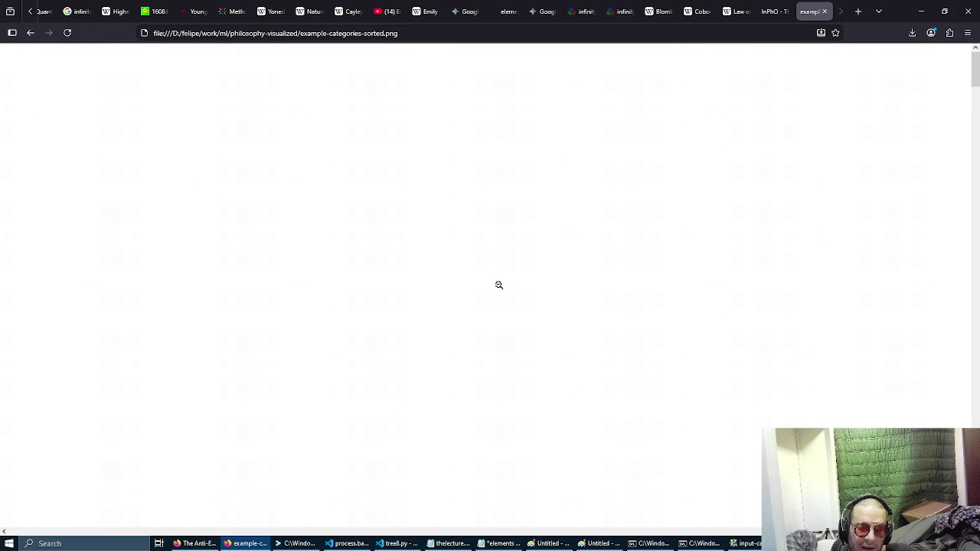
scroll(509, 222, down, 5)
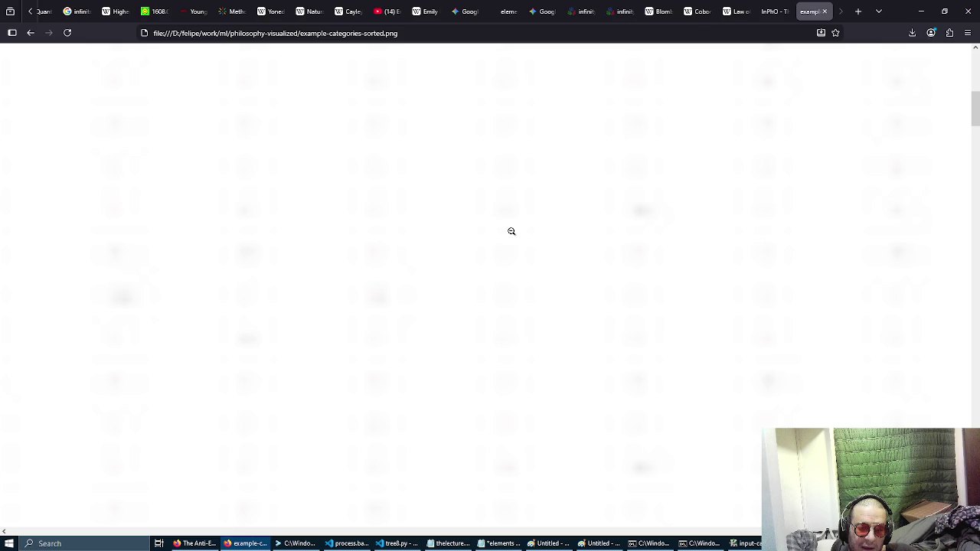
click(512, 232)
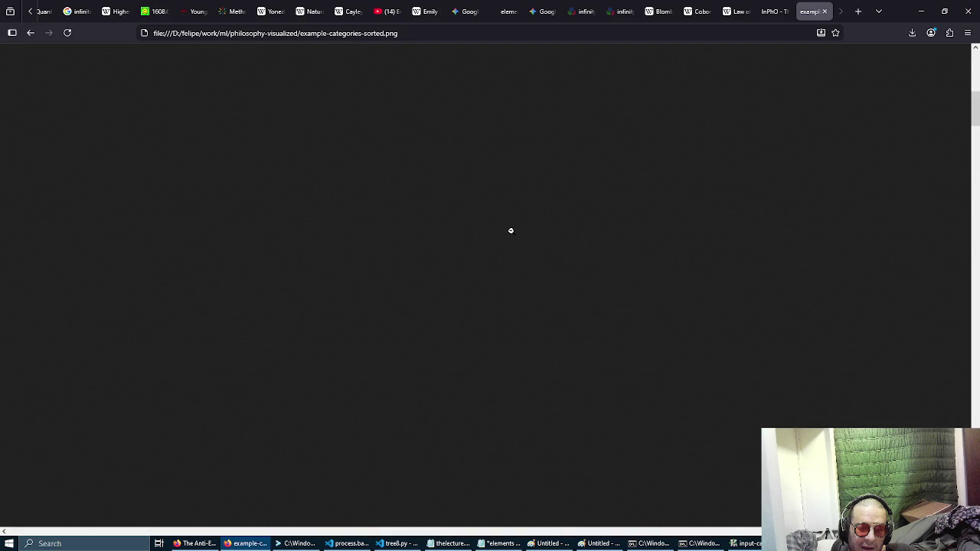
middle_click(452, 220)
Step: Launch Paint with mspaint from the Run dialog and shrink it to a smaller floating window
key(alt+Tab)
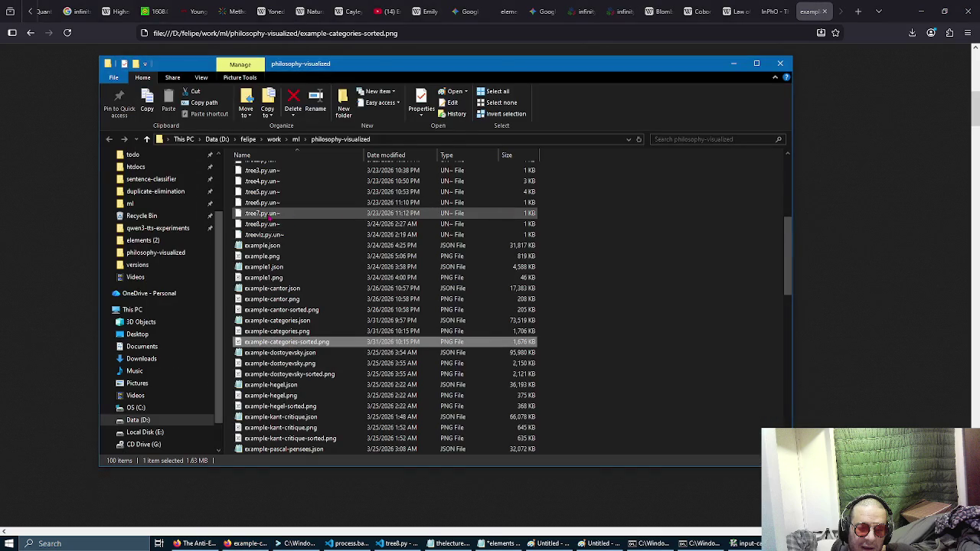
key(super+r)
text(mspaint)
key(Return)
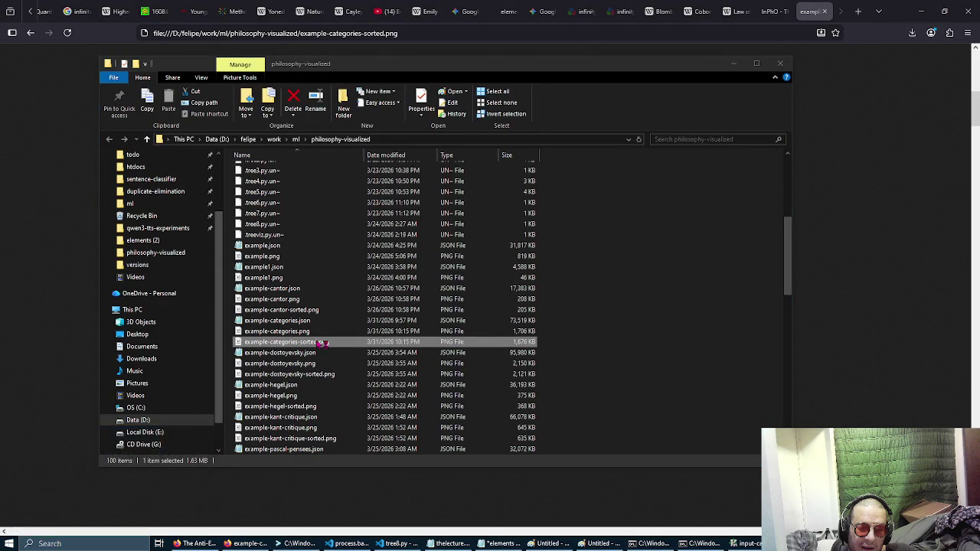
drag(409, 7, 503, 246)
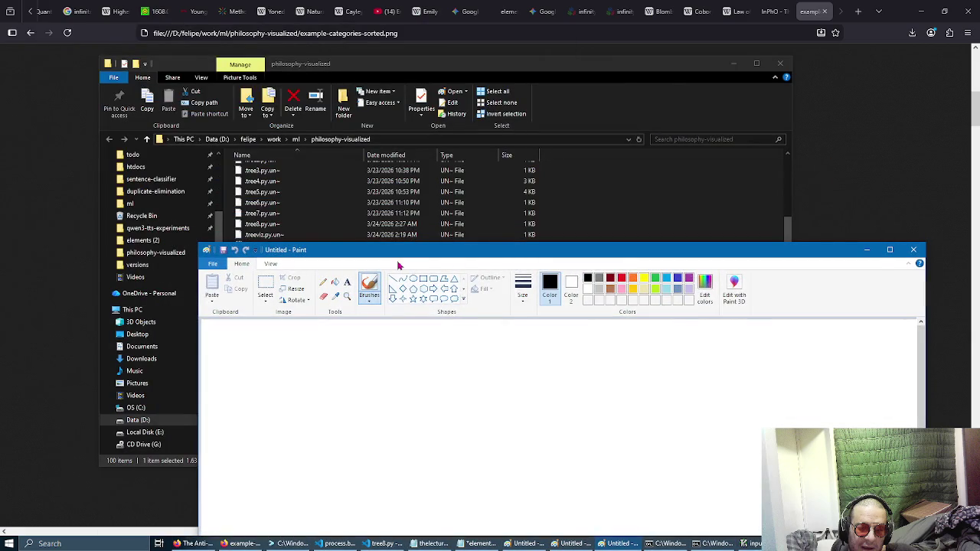
Step: Drop example-categories-sorted.png into Paint, dismiss the cannot-read error, and switch back to Explorer
drag(395, 253, 583, 151)
drag(294, 343, 510, 327)
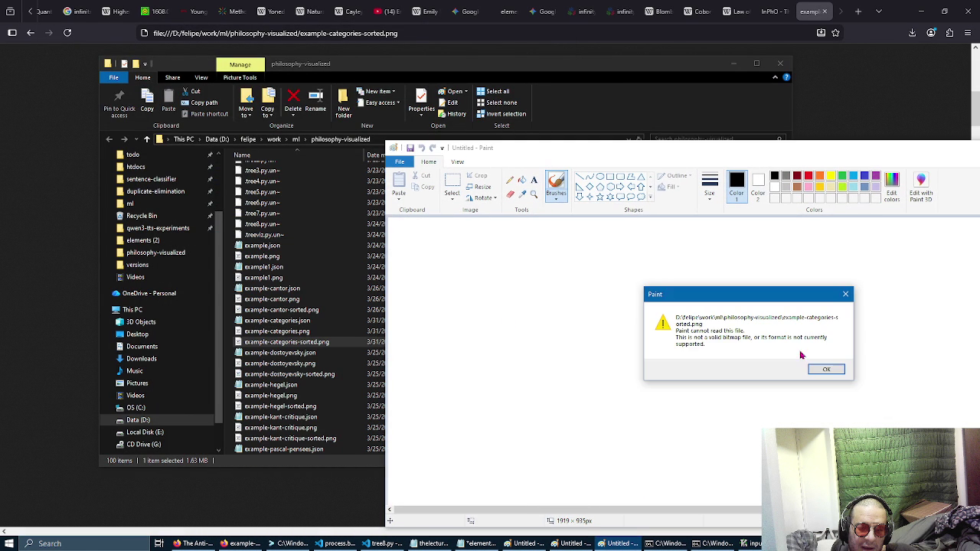
click(826, 369)
click(723, 32)
key(alt+Tab)
key(alt+Tab)
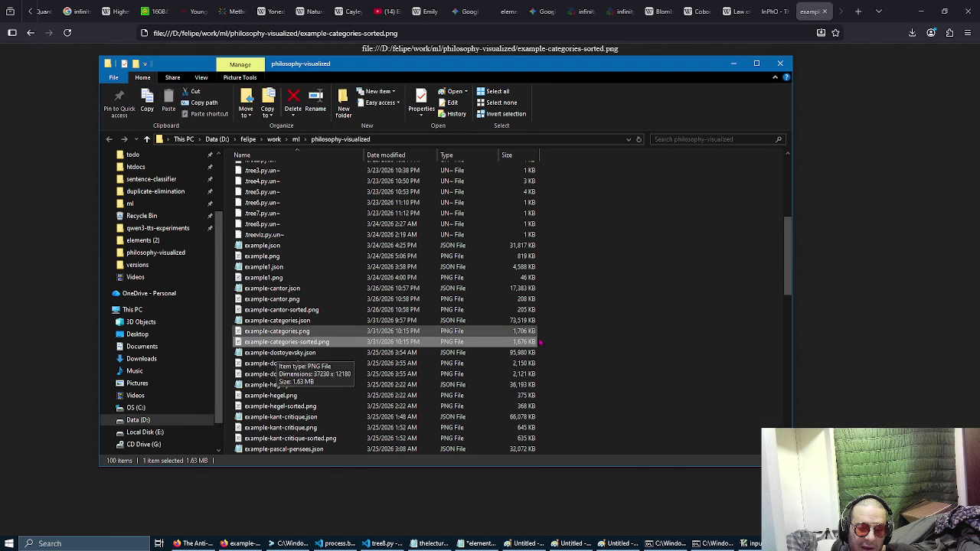
Step: Close the example-categories-sorted.png tab, returning to the InPhO API documentation
mouse_move(307, 349)
mouse_down()
mouse_move(890, 325)
mouse_move(787, 12)
mouse_move(804, 8)
mouse_up()
click(825, 11)
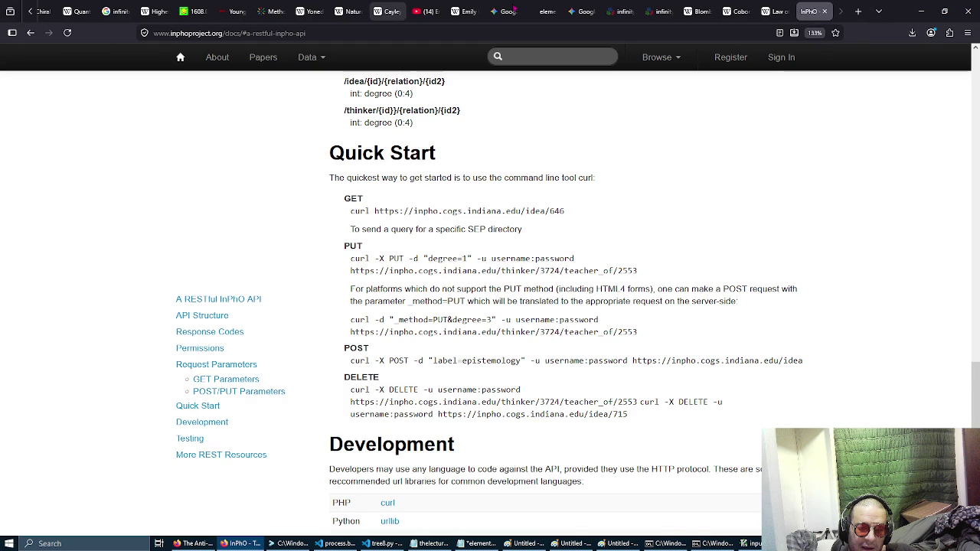
Step: Open a new private window and load example-categories-sorted.png in it at full size
click(966, 33)
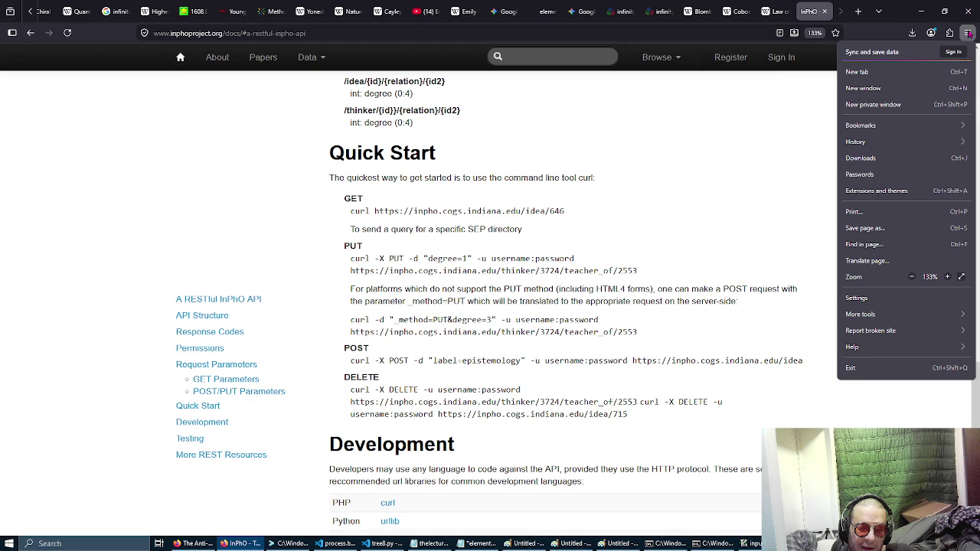
click(882, 105)
key(alt+Tab)
key(alt+Tab)
drag(287, 341, 46, 316)
click(46, 315)
click(205, 185)
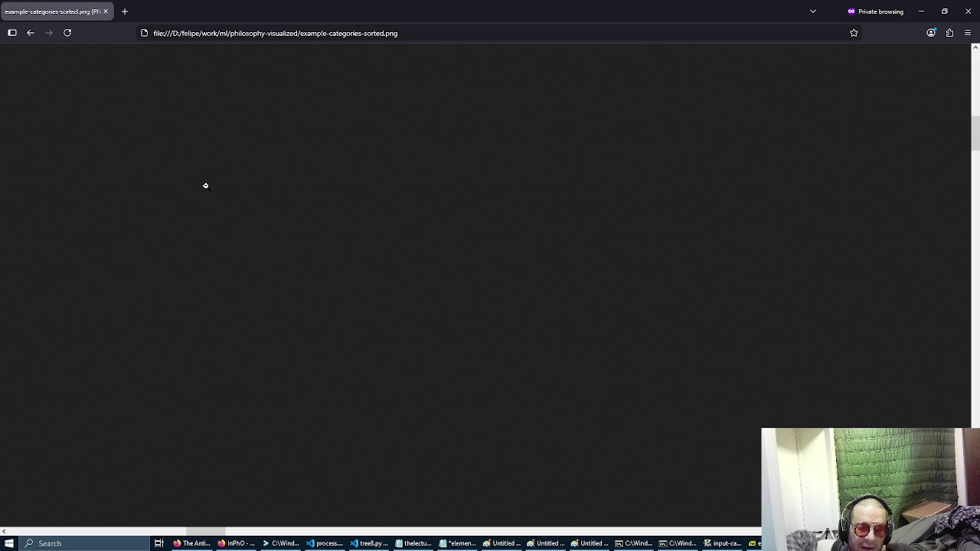
Step: Zoom the sorted image out to 80%, then to 30%
scroll(205, 185, down, 2)
key(ctrl+minus)
key(ctrl+minus)
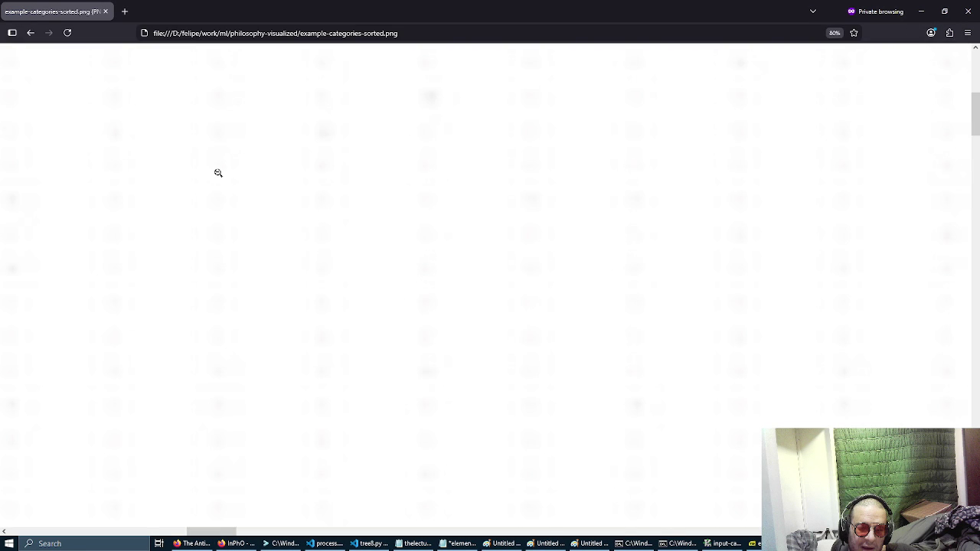
key(ctrl+minus)
key(ctrl+minus)
key(ctrl+minus)
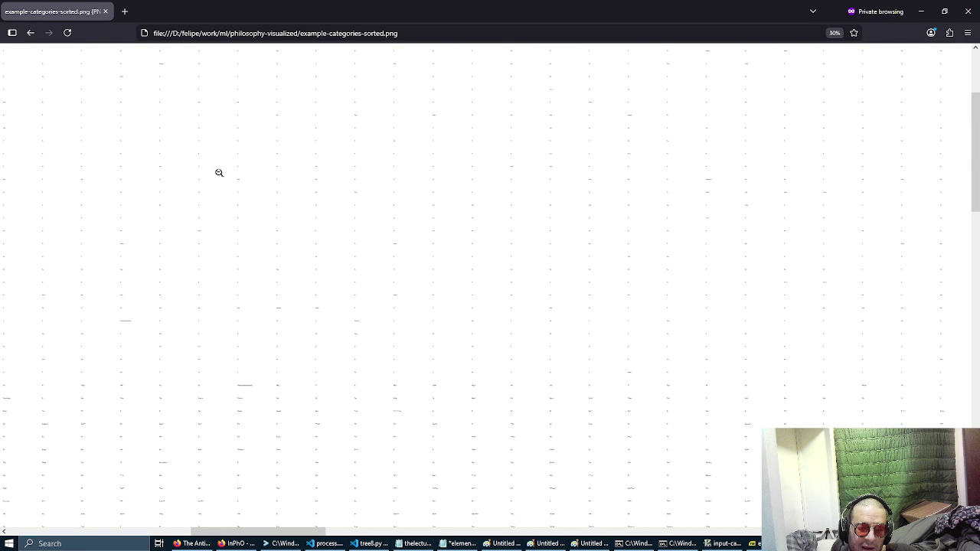
Step: Survey the grid of tiny trees down to the bottom and across to the right-hand corner
scroll(219, 173, down, 2)
scroll(219, 173, down, 5)
scroll(219, 173, down, 5)
scroll(233, 191, down, 2)
scroll(233, 191, down, 5)
scroll(233, 191, down, 4)
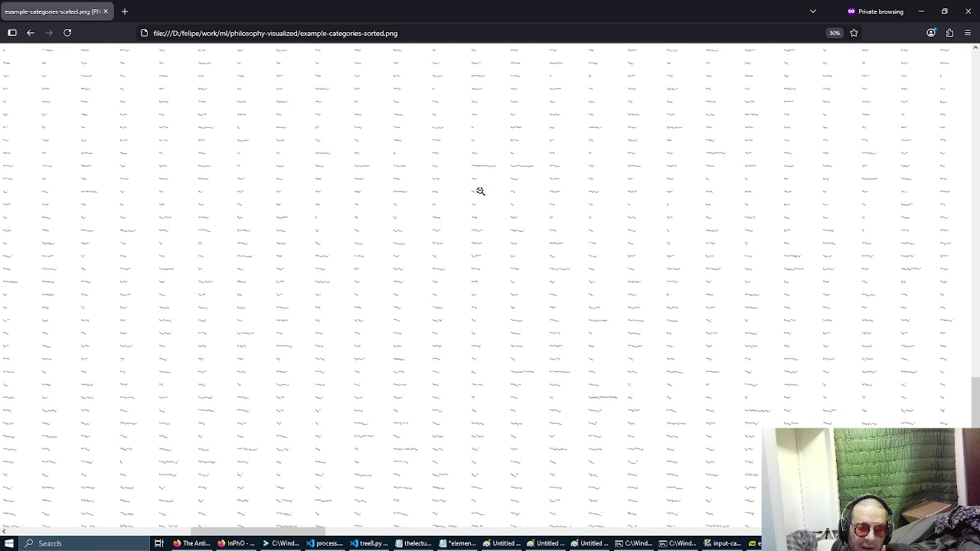
scroll(484, 148, down, 2)
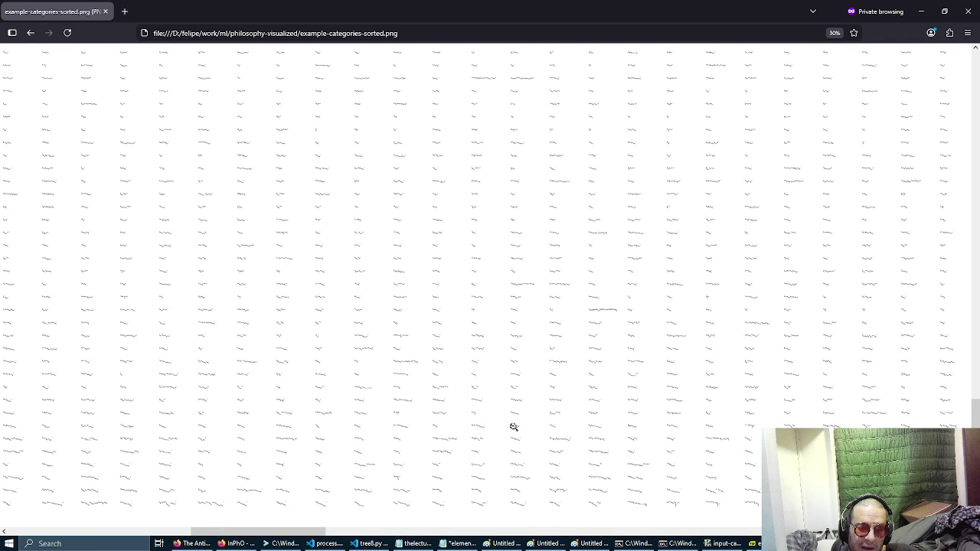
drag(293, 536, 809, 525)
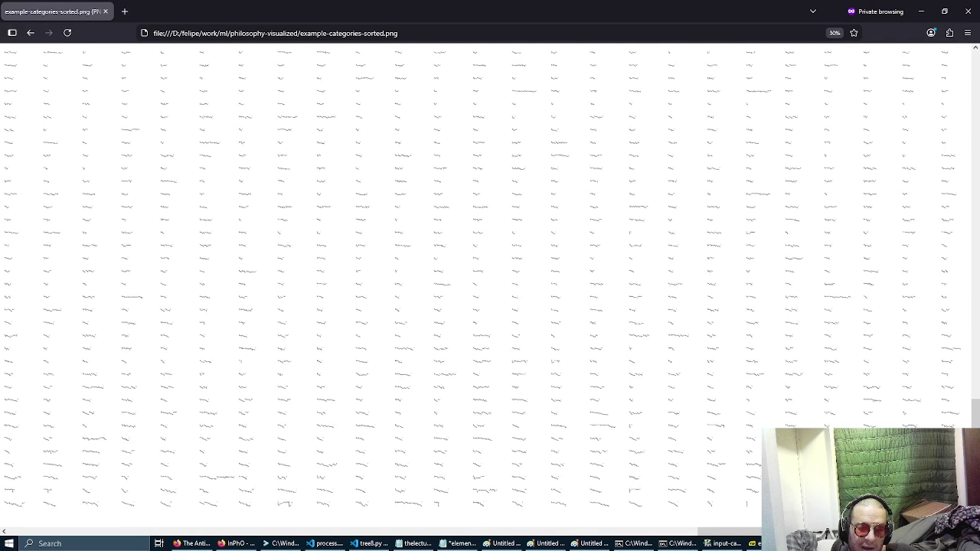
scroll(744, 520, right, 2)
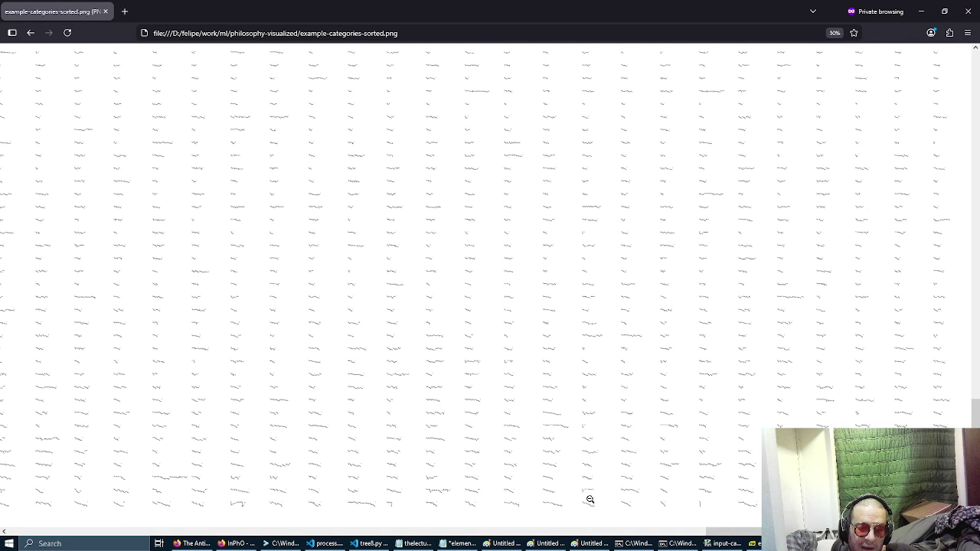
scroll(590, 500, right, 2)
scroll(490, 276, right, 3)
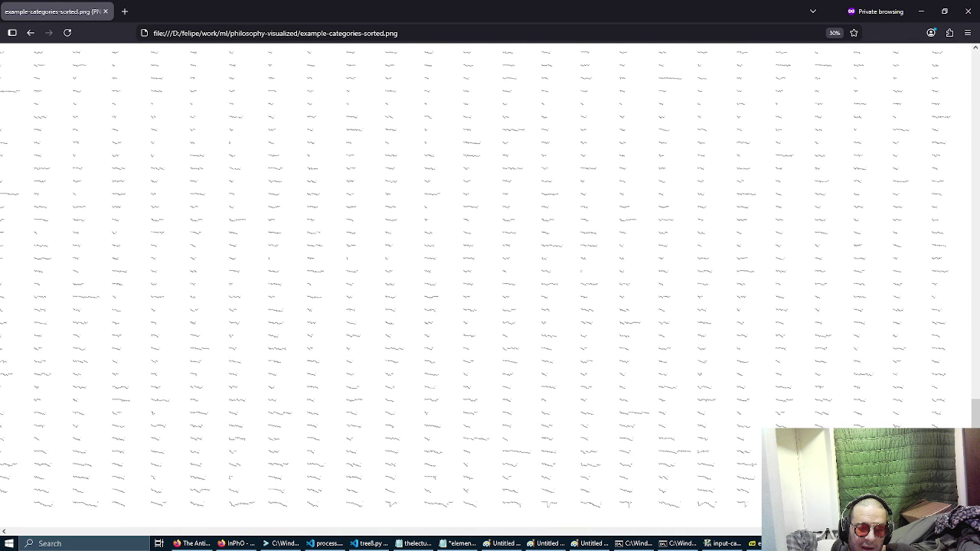
Step: Zoom back to normal size so the stair-stepped tree sketches become legible
key(ctrl+plus)
key(ctrl+plus)
key(ctrl+plus)
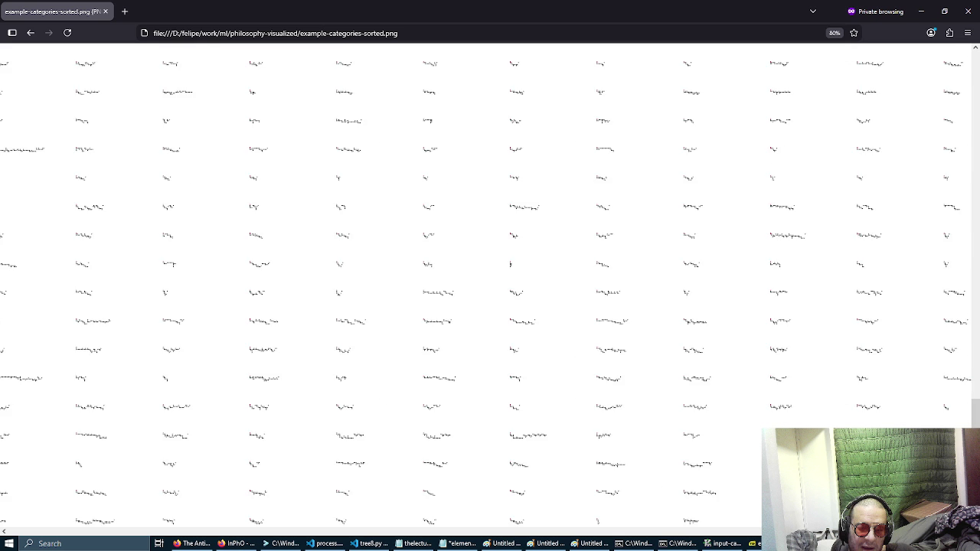
key(ctrl+plus)
key(ctrl+plus)
key(ctrl+plus)
scroll(975, 423, down, 5)
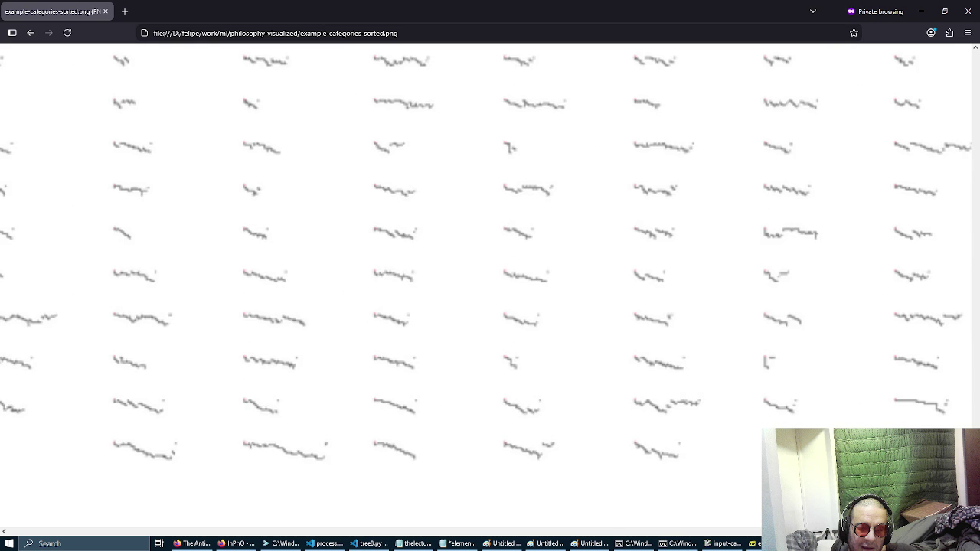
key(ctrl+0)
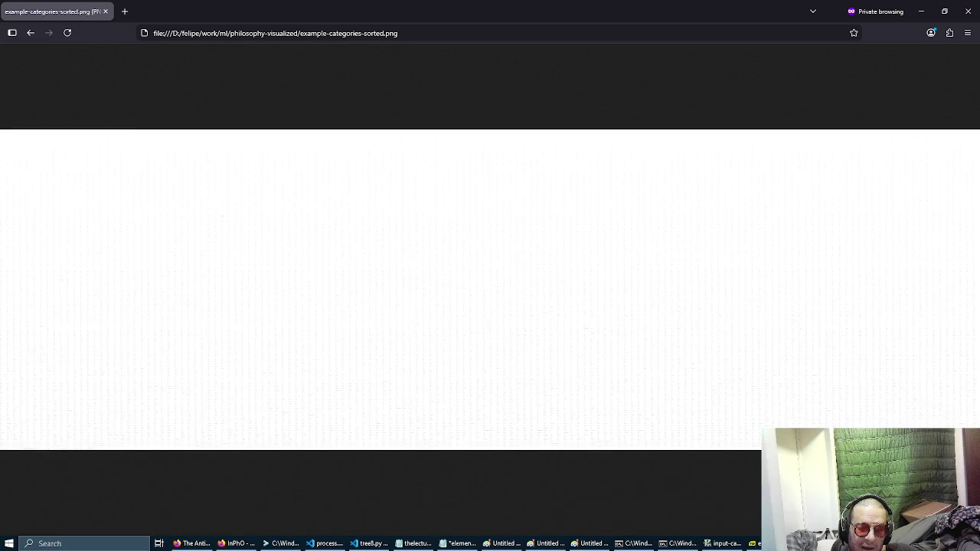
key(ctrl+plus)
key(ctrl+plus)
key(ctrl+plus)
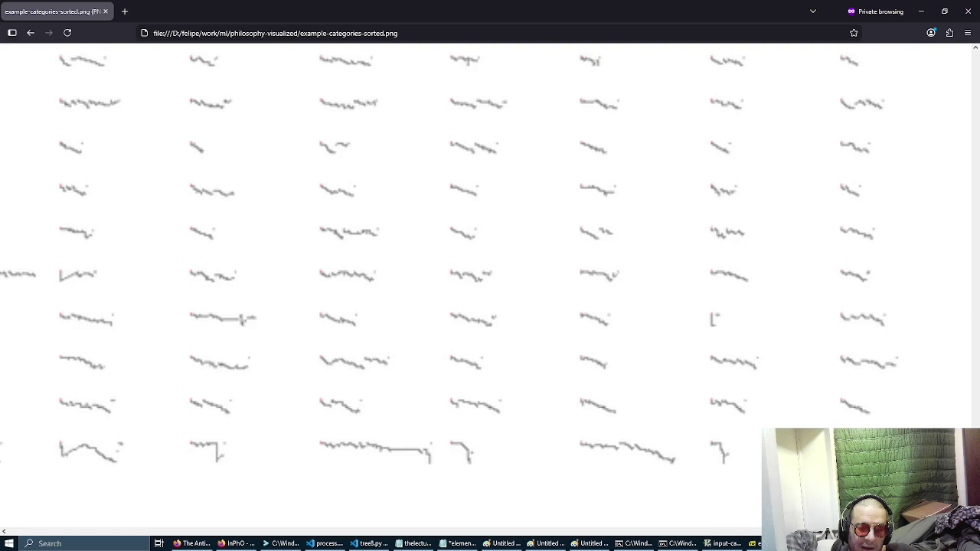
scroll(453, 259, left, 2)
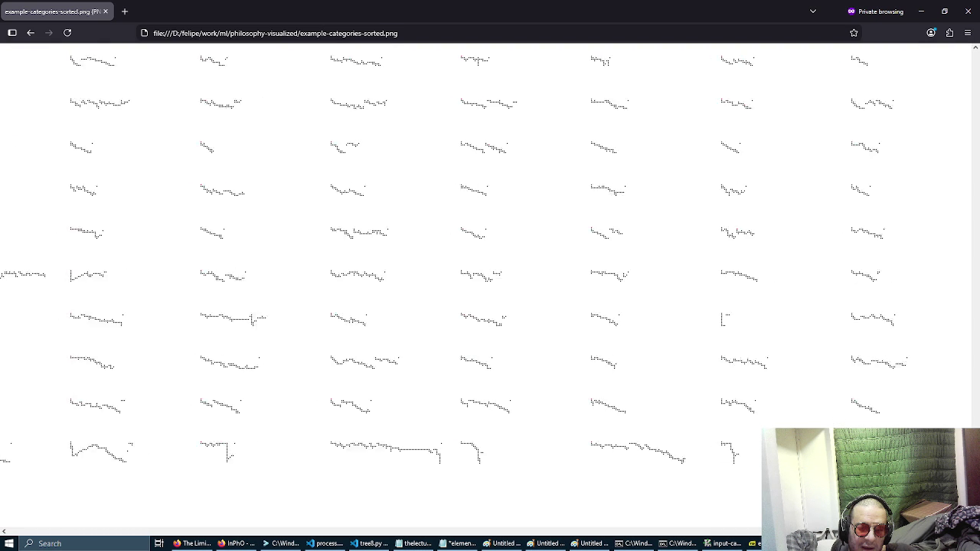
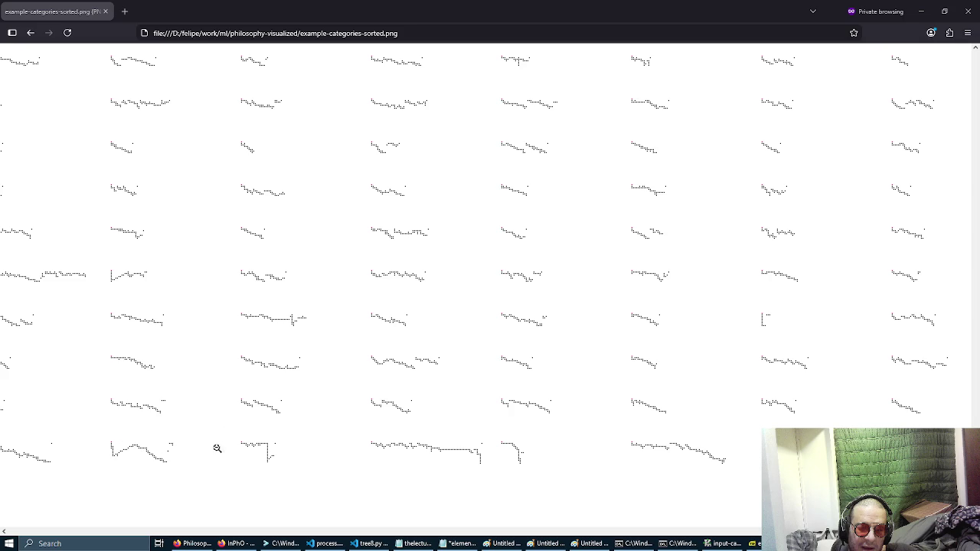
Step: Autoscroll sideways across the lower rows of staircase glyphs in example-categories-sorted.png
middle_click(320, 421)
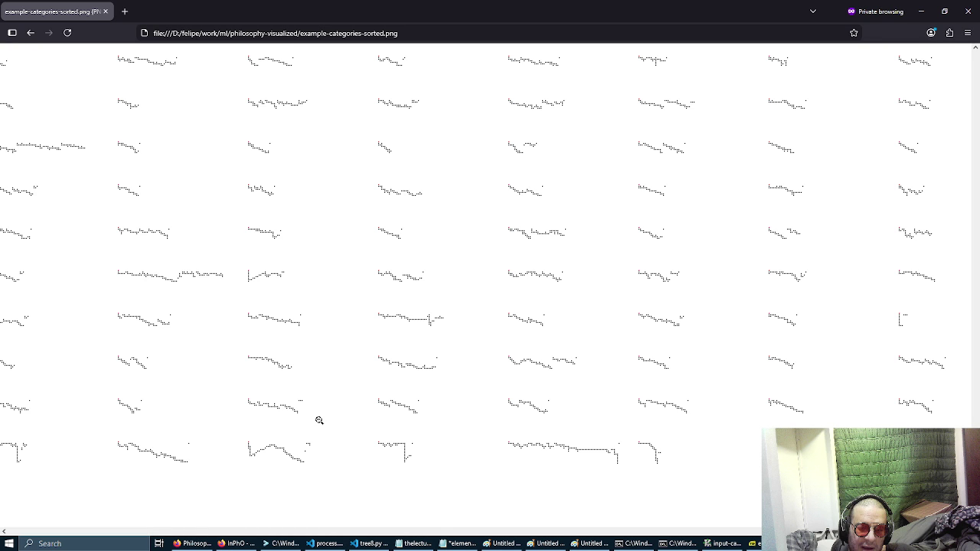
middle_click(481, 379)
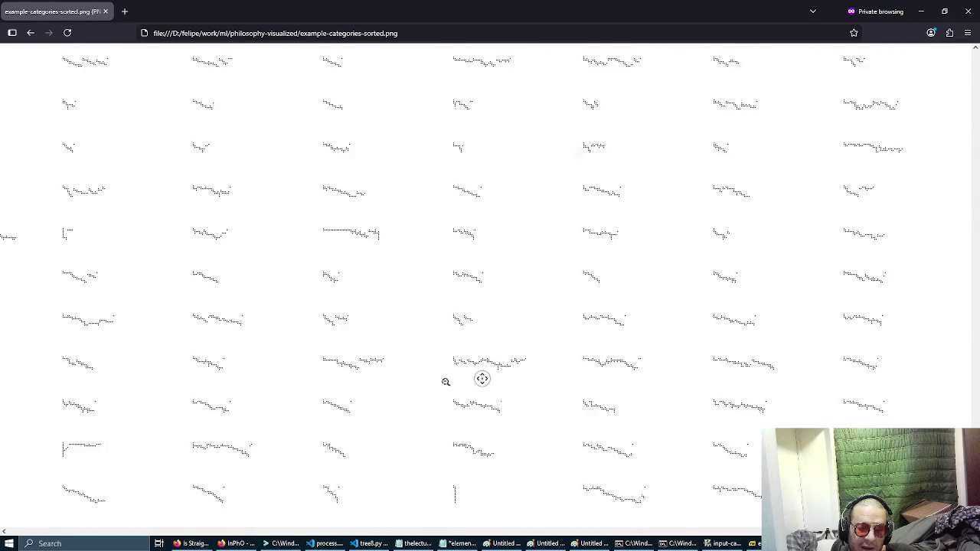
Step: Pan left and right across the lower glyph rows until reaching the image's left edge
middle_click(445, 382)
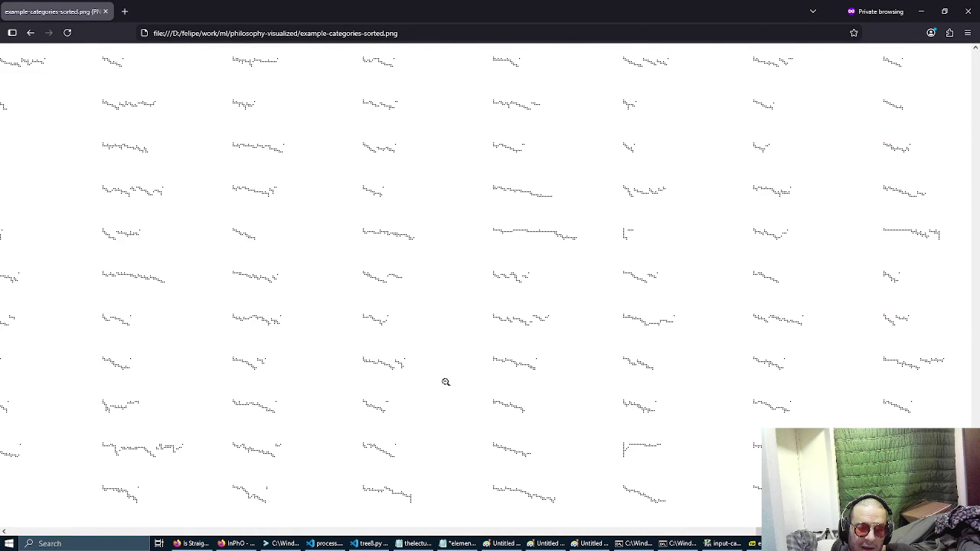
middle_click(572, 335)
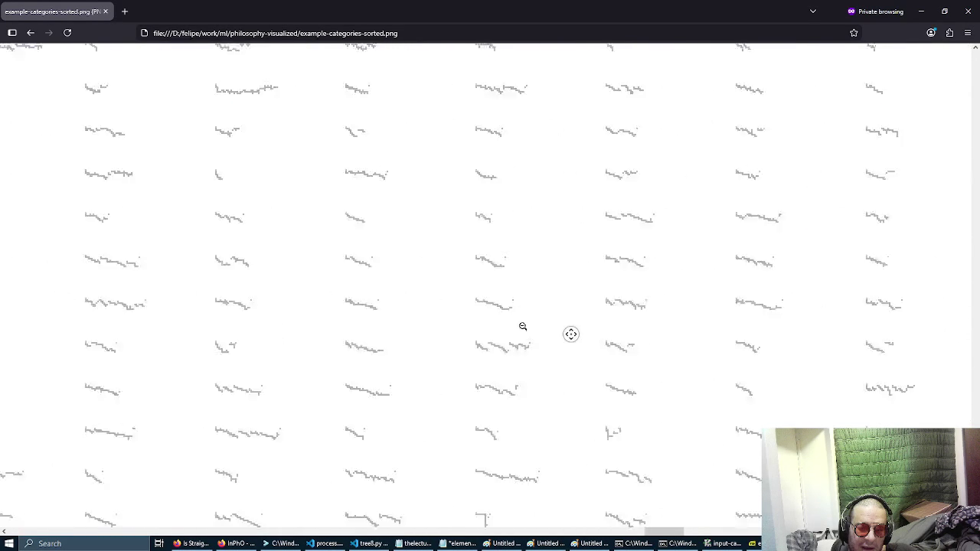
middle_click(509, 329)
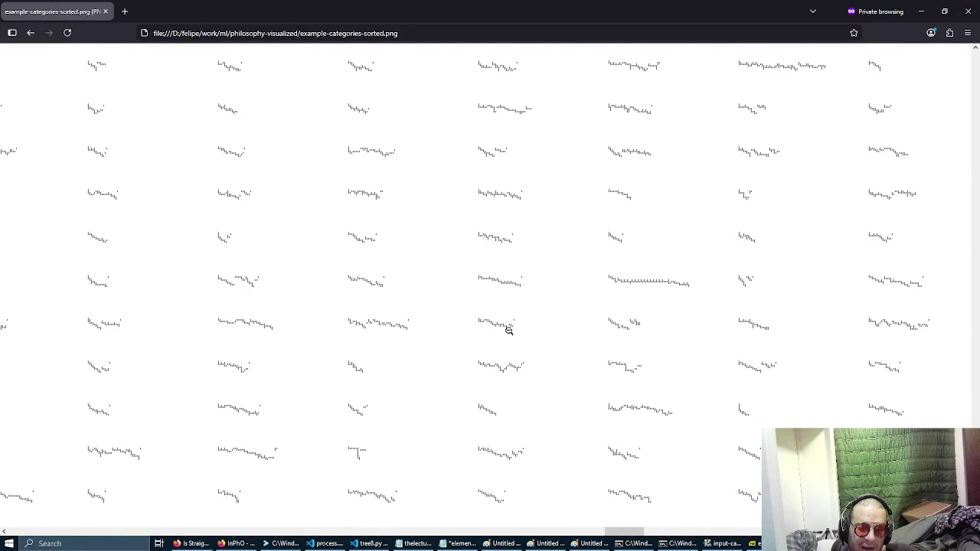
middle_click(551, 314)
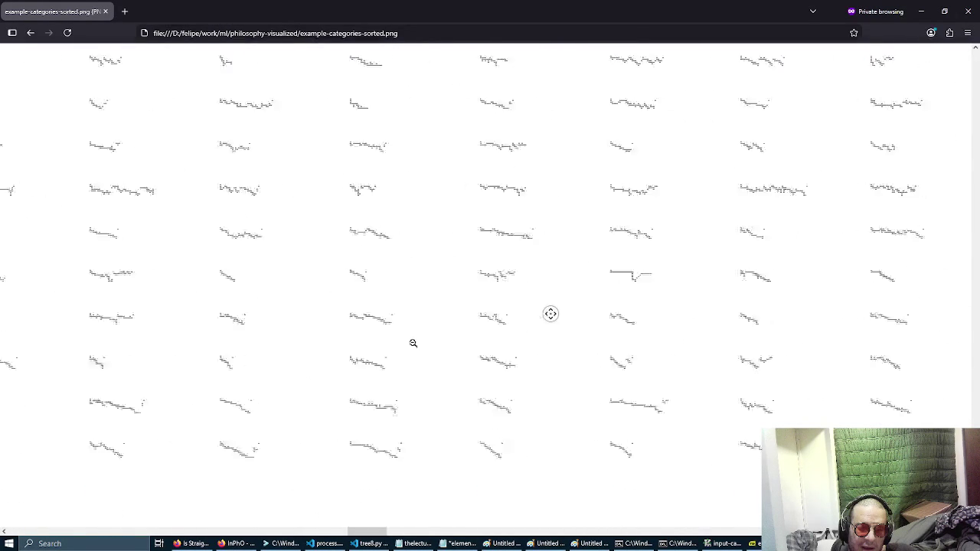
middle_click(513, 316)
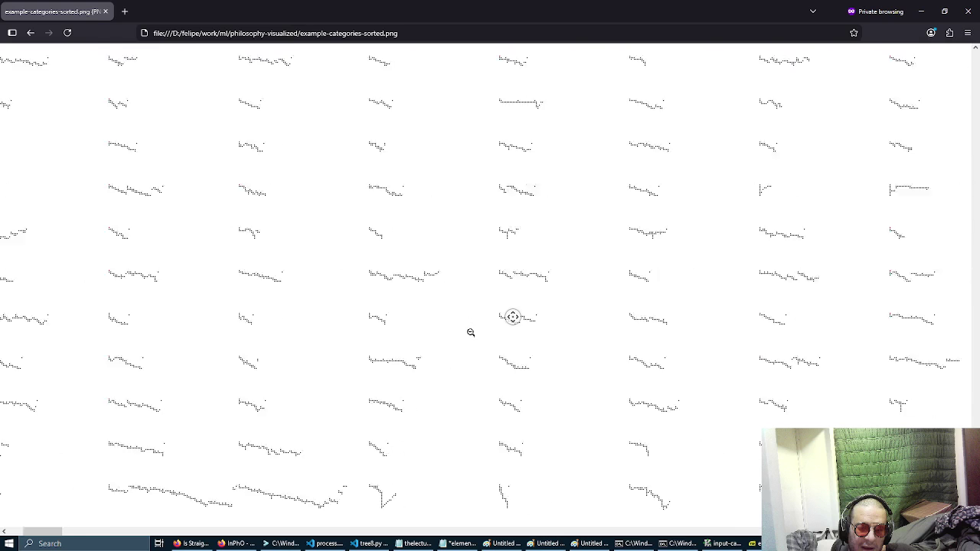
middle_click(468, 331)
middle_click(476, 386)
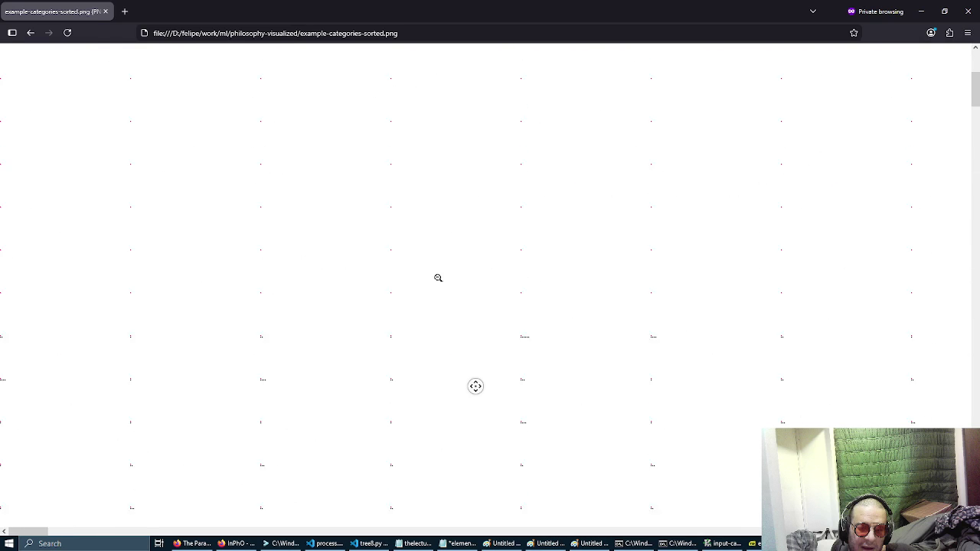
Step: Reach the top rows of single-dot glyphs, pan right, then move down toward short staircases
middle_click(438, 278)
scroll(438, 278, right, 3)
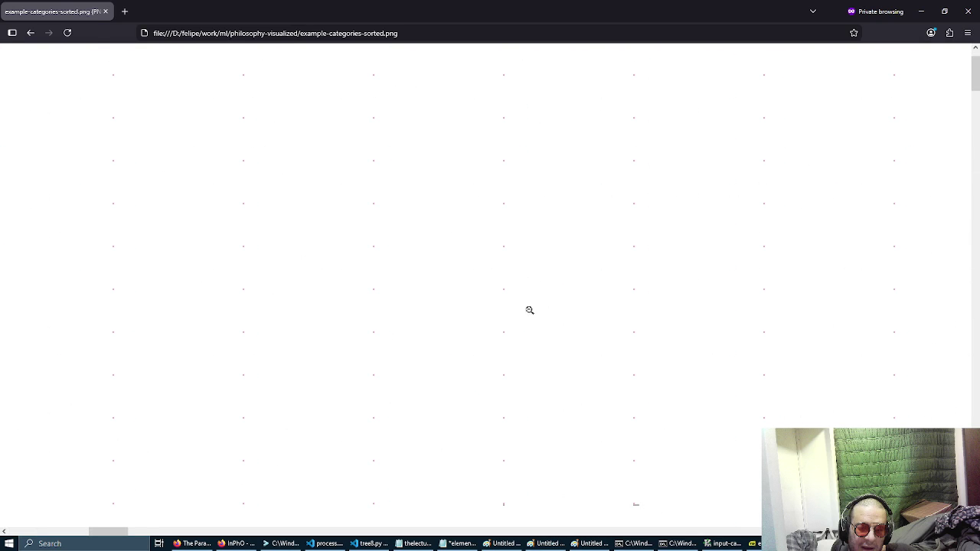
scroll(433, 313, right, 7)
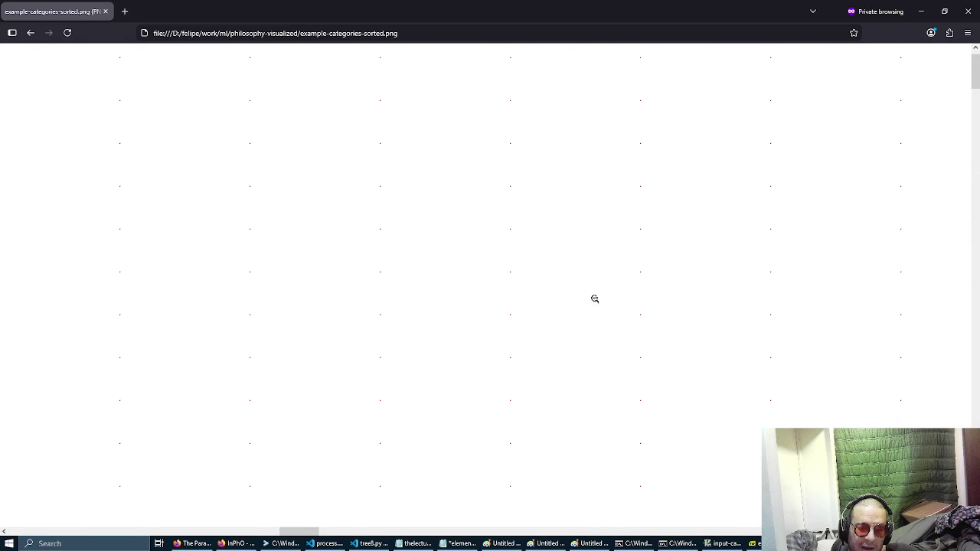
middle_click(358, 269)
middle_click(459, 268)
middle_click(359, 289)
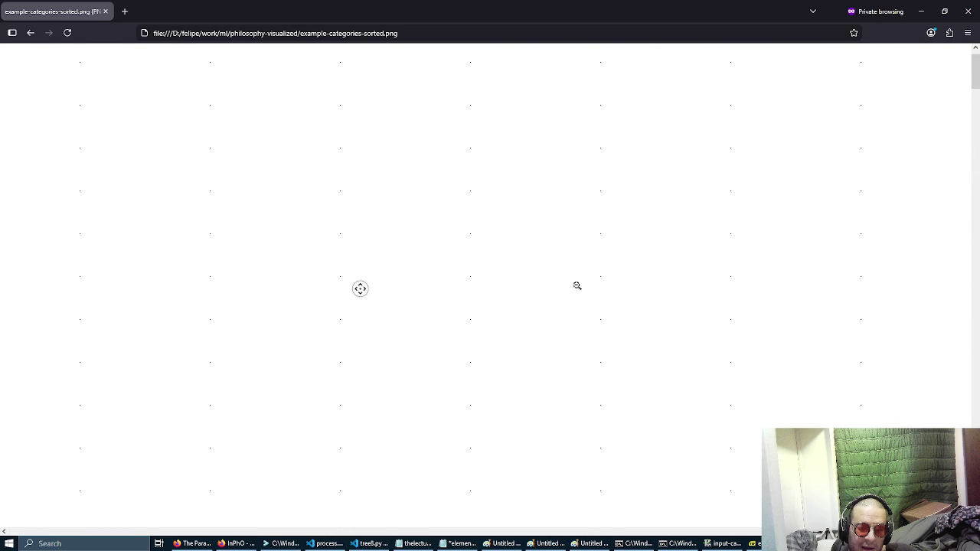
middle_click(608, 254)
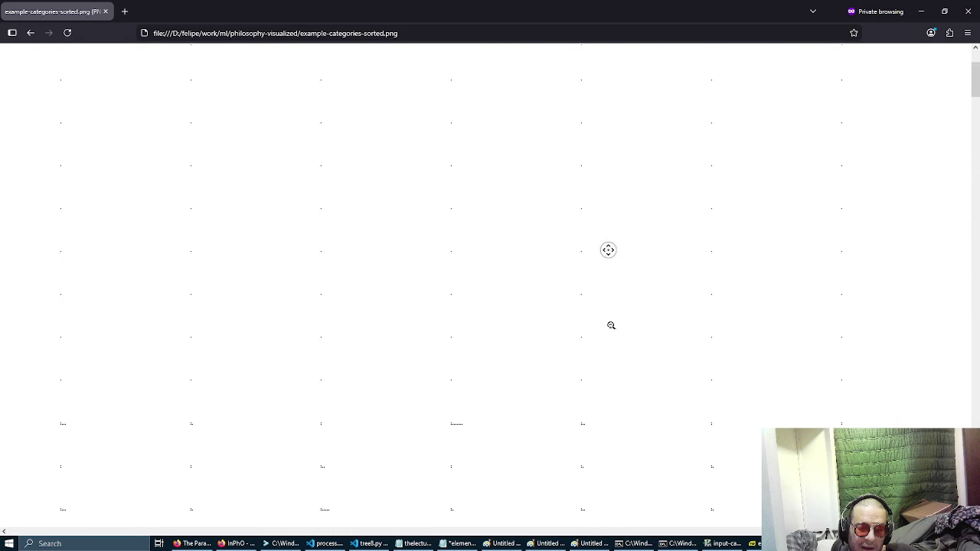
middle_click(611, 326)
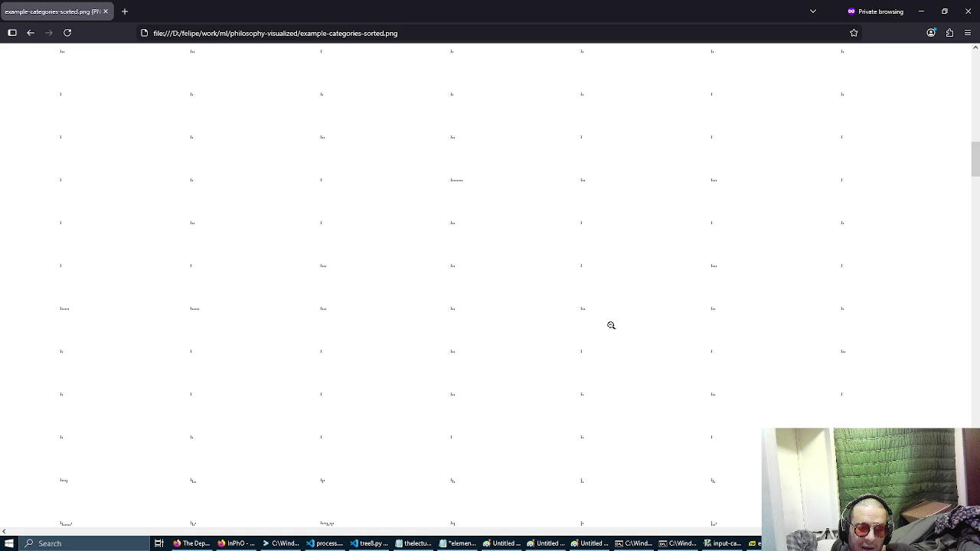
Step: Move down the grid into rows of longer multi-step staircase glyphs
middle_click(647, 225)
middle_click(659, 356)
middle_click(658, 356)
middle_click(720, 357)
Step: Scroll around the lower rows and pan back to the image's left edge
scroll(720, 357, right, 3)
scroll(575, 315, up, 3)
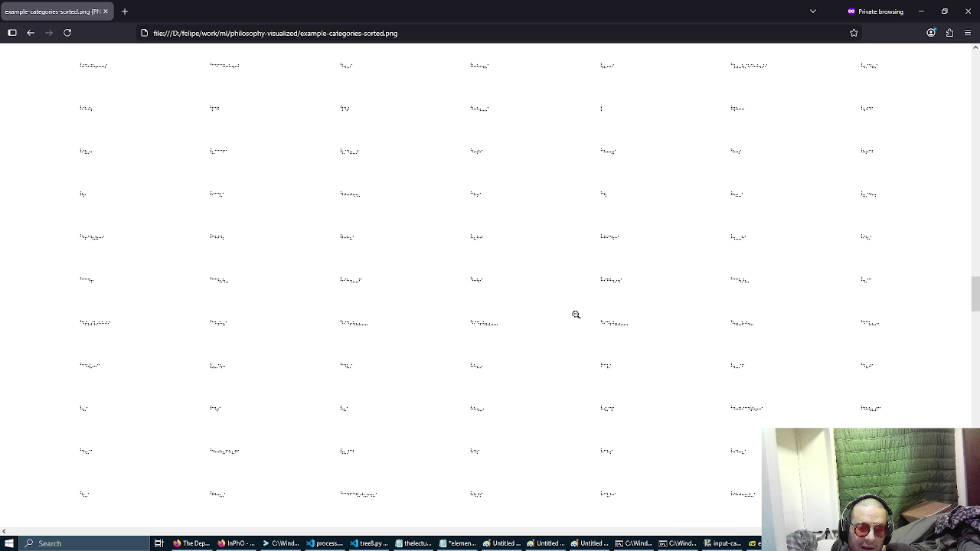
scroll(534, 328, down, 3)
scroll(466, 336, down, 3)
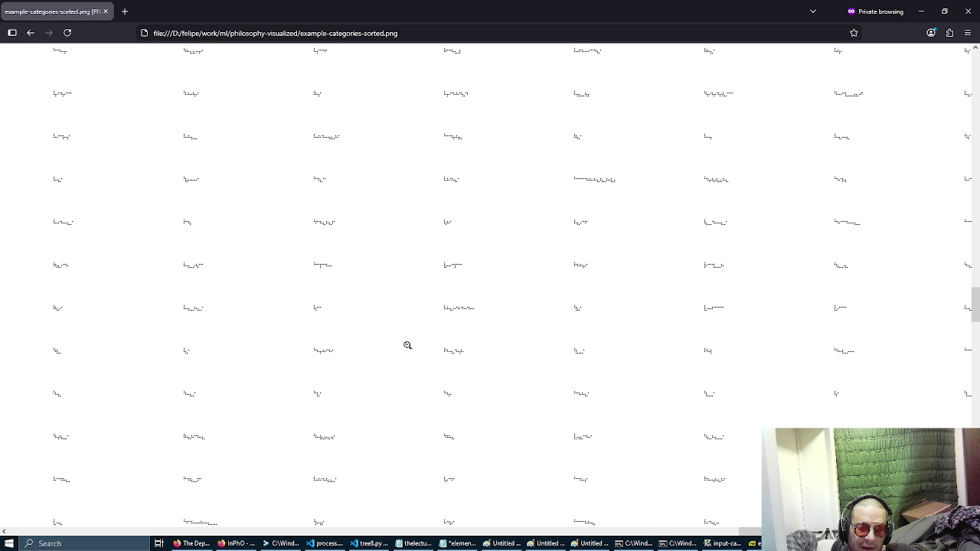
scroll(440, 336, left, 10)
middle_click(449, 327)
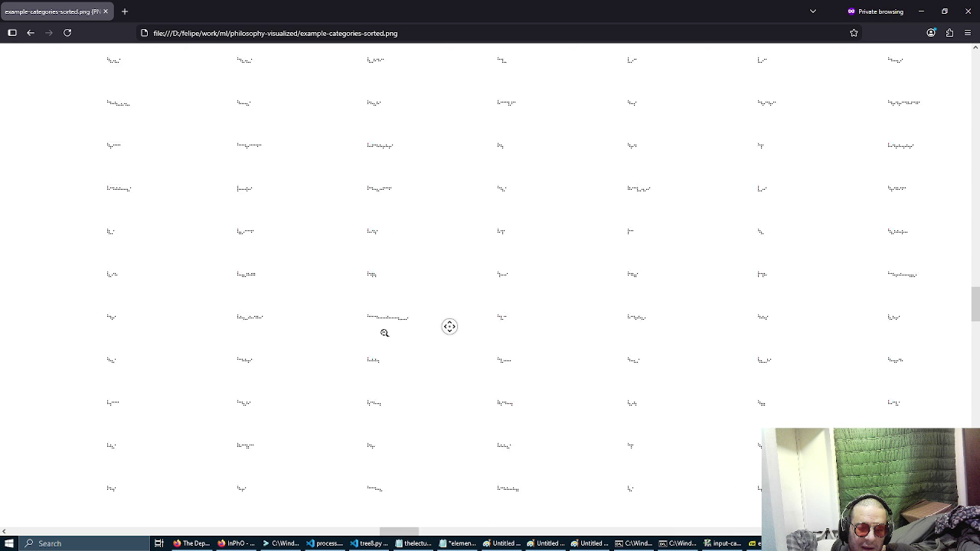
click(293, 337)
middle_click(283, 265)
Step: Stop at the bottom row of long descending staircases and V-shaped glyphs
click(293, 324)
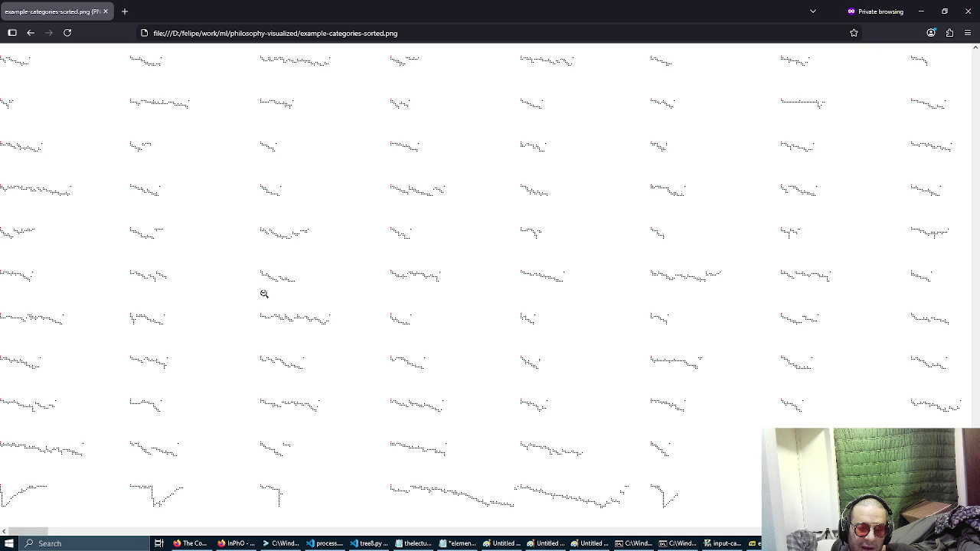
middle_click(266, 241)
middle_click(291, 286)
scroll(343, 286, right, 5)
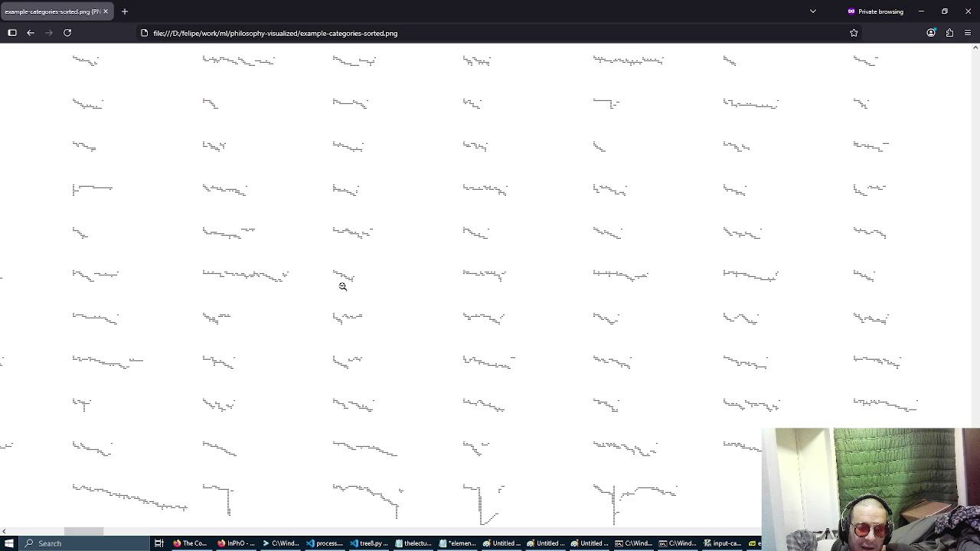
scroll(388, 290, left, 5)
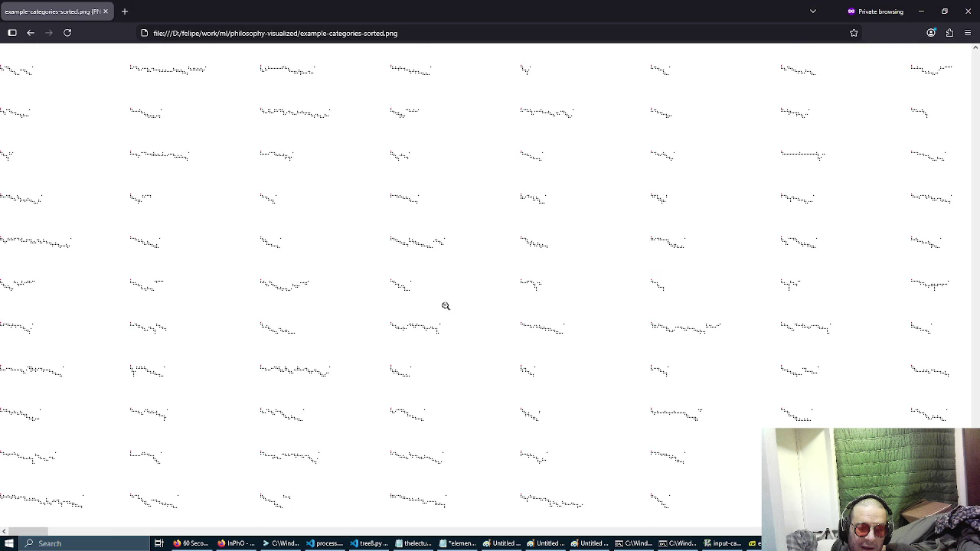
middle_click(480, 315)
middle_click(390, 379)
middle_click(396, 255)
middle_click(395, 226)
middle_click(355, 428)
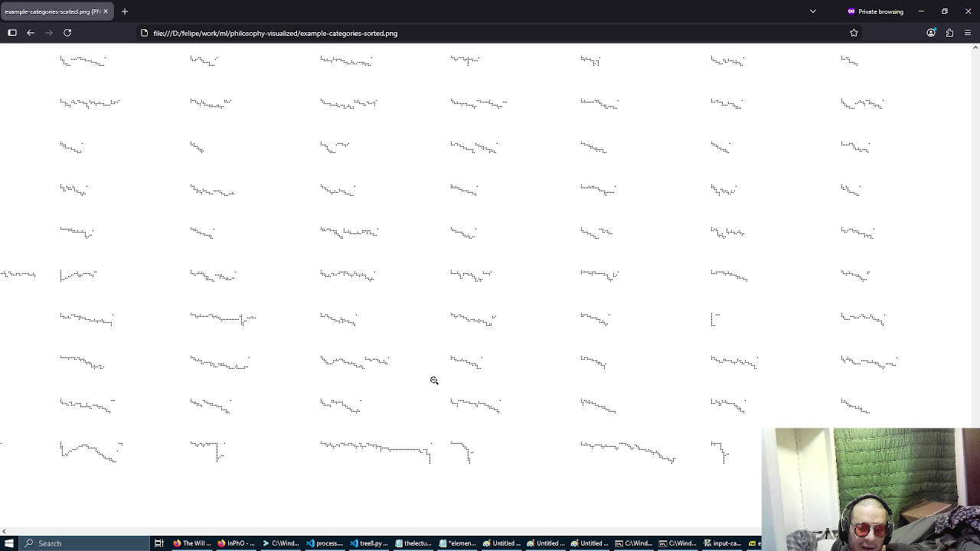
Step: Restore the image window and enter 'g i joe phenomena' in a new tab of the main Firefox window
double_click(801, 6)
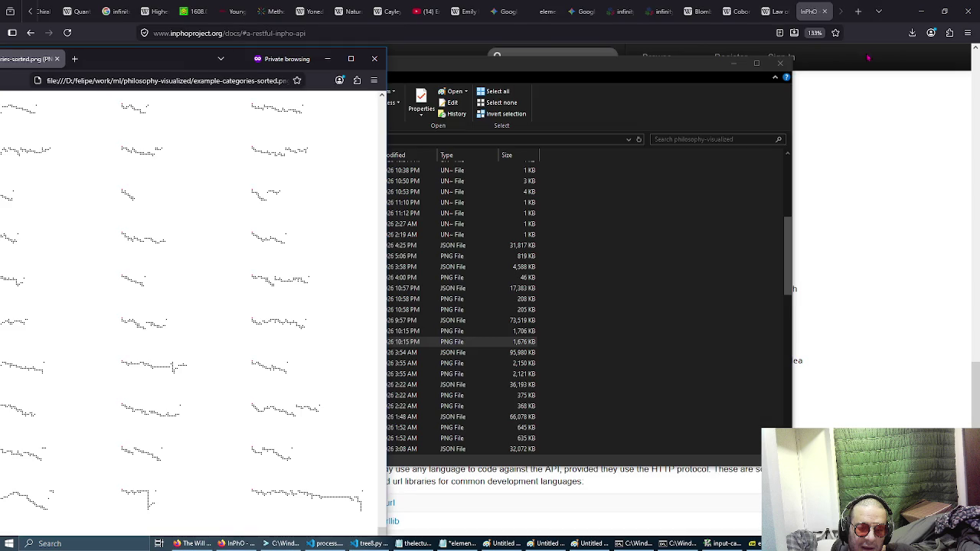
click(869, 33)
click(857, 12)
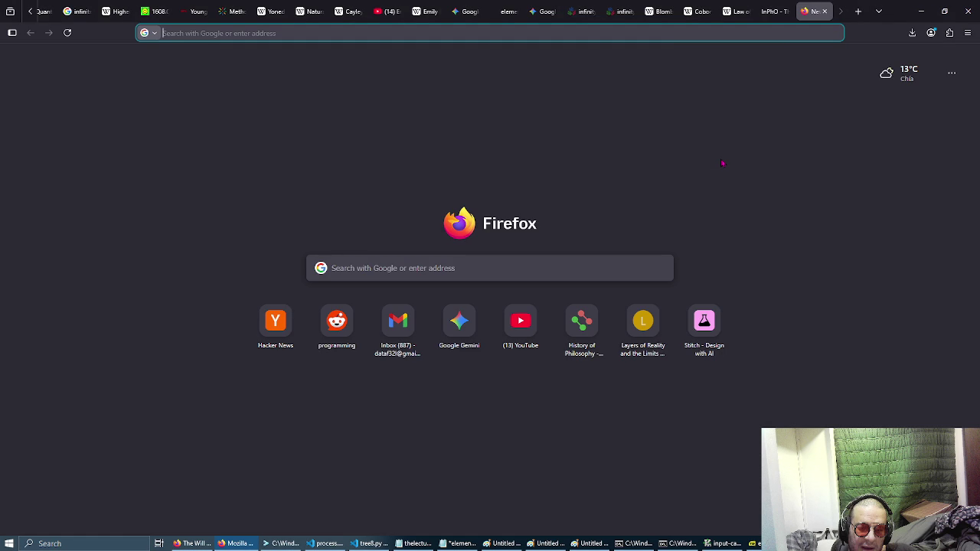
text(g i joe p)
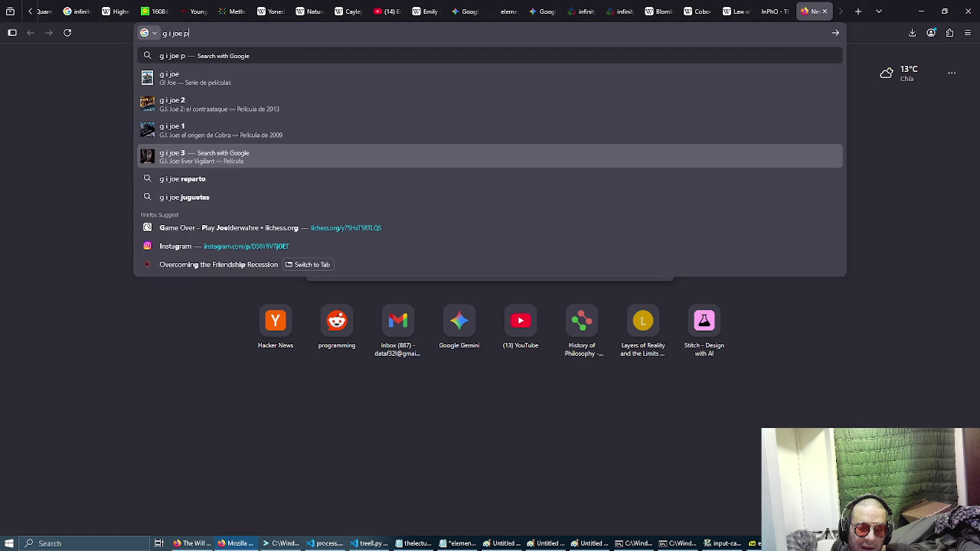
text(henomena)
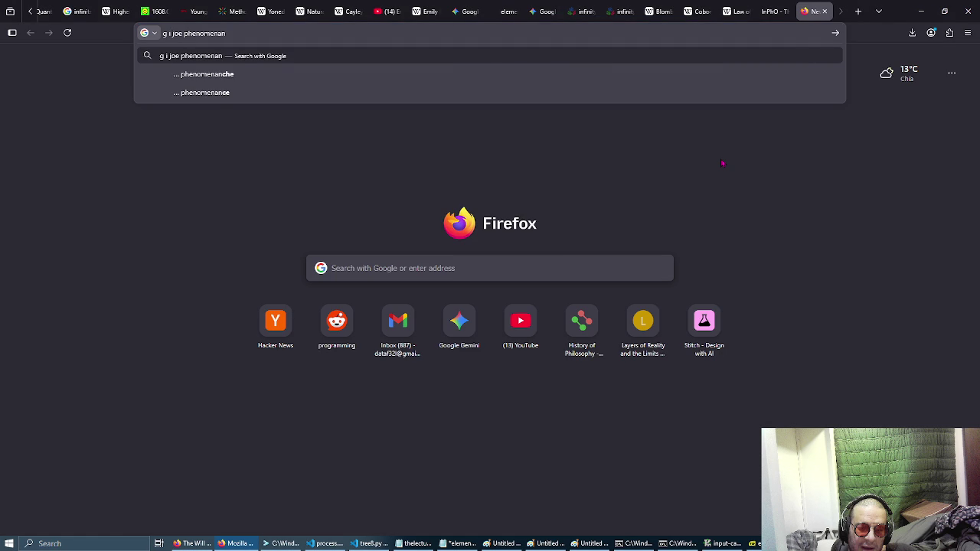
key(Escape)
Step: Search for 'g i joe phenomena' and scroll down to the hbs.edu PDF result
key(Return)
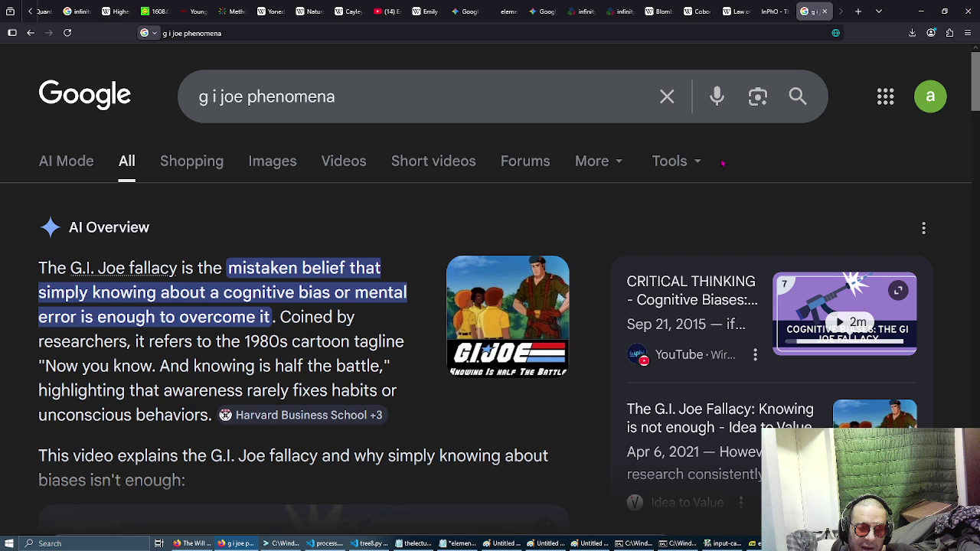
scroll(603, 180, down, 3)
scroll(603, 181, down, 4)
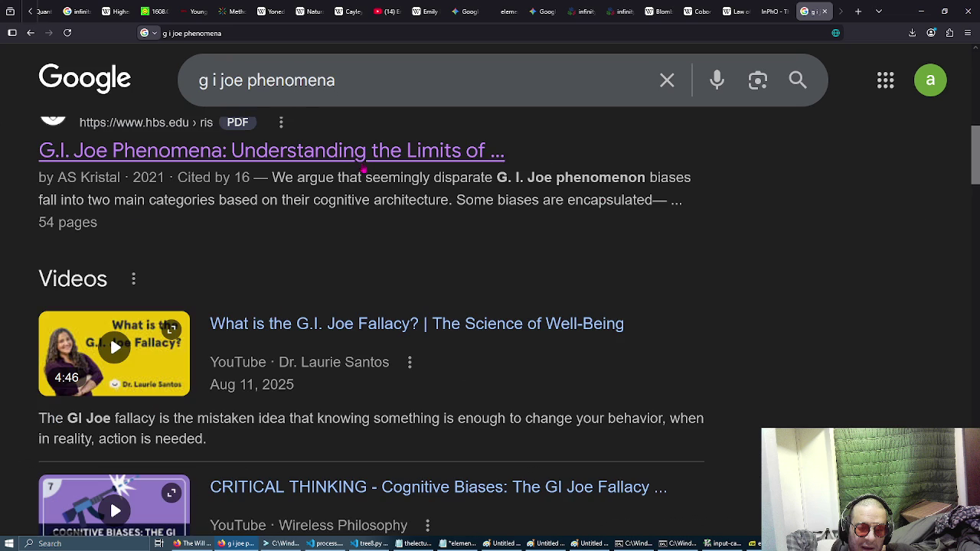
Step: Open the Harvard 'G.I. Joe Phenomena' PDF and scroll to its abstract on page 4
click(366, 157)
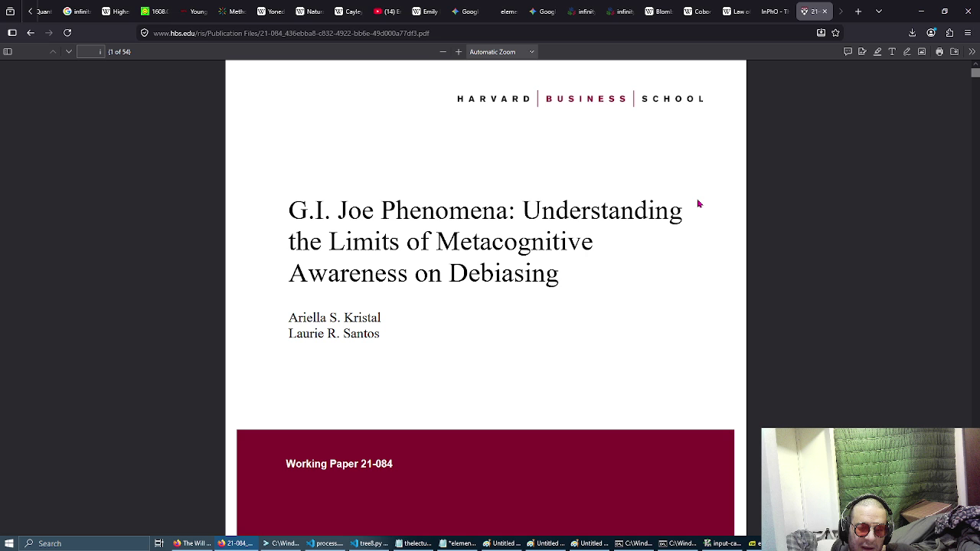
scroll(698, 204, down, 10)
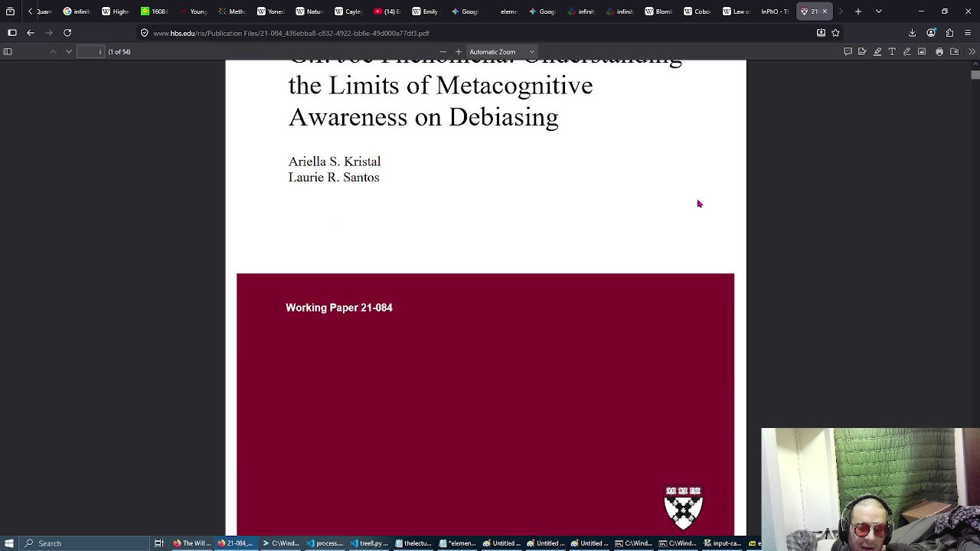
scroll(698, 203, down, 3)
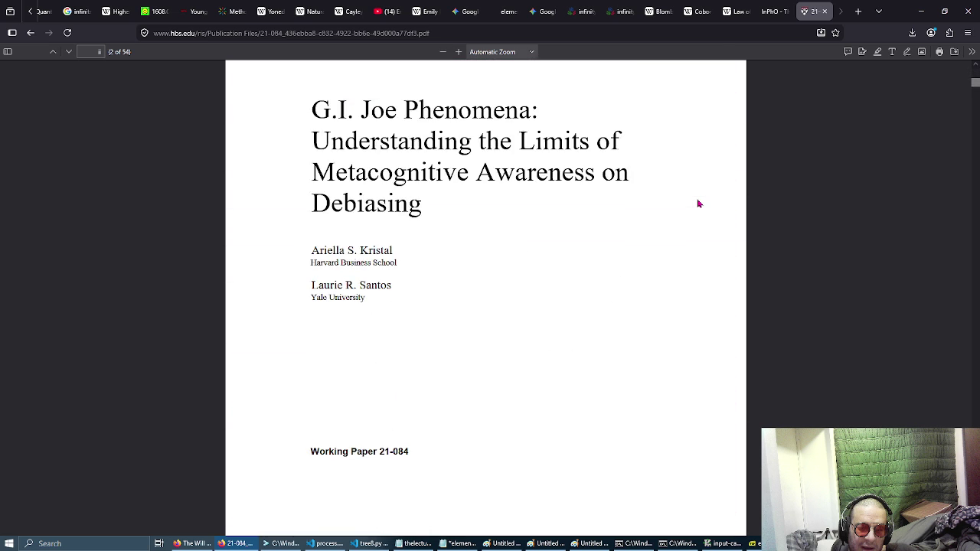
scroll(698, 204, down, 10)
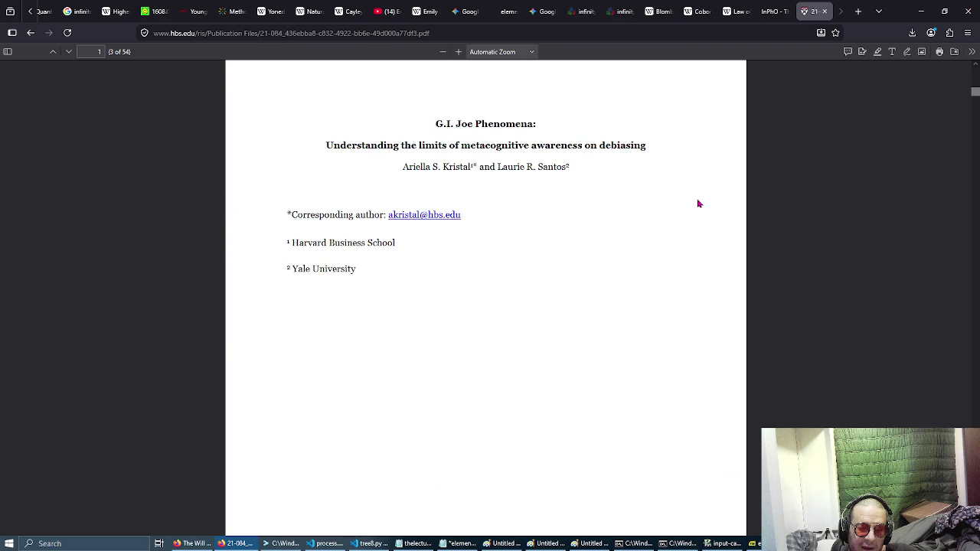
scroll(698, 203, down, 8)
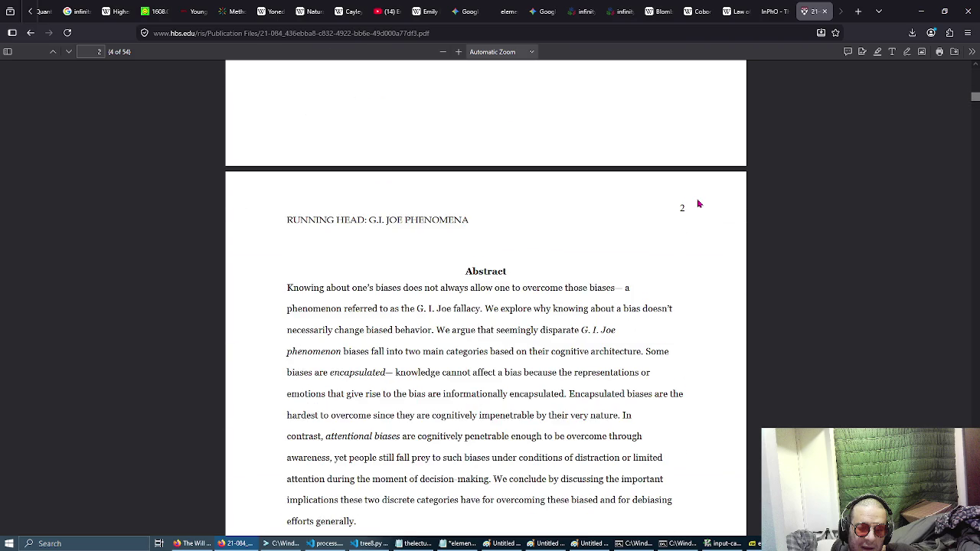
scroll(699, 203, down, 3)
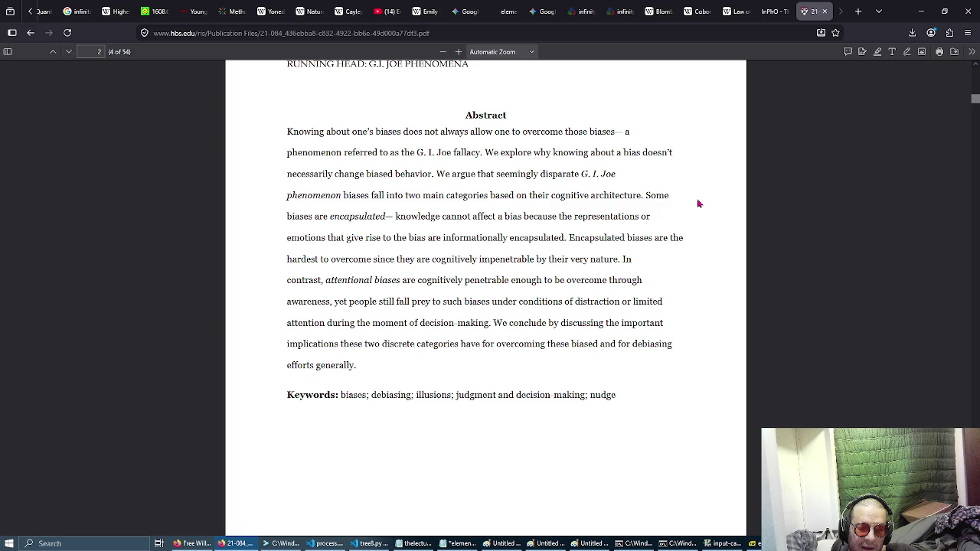
scroll(698, 204, down, 1)
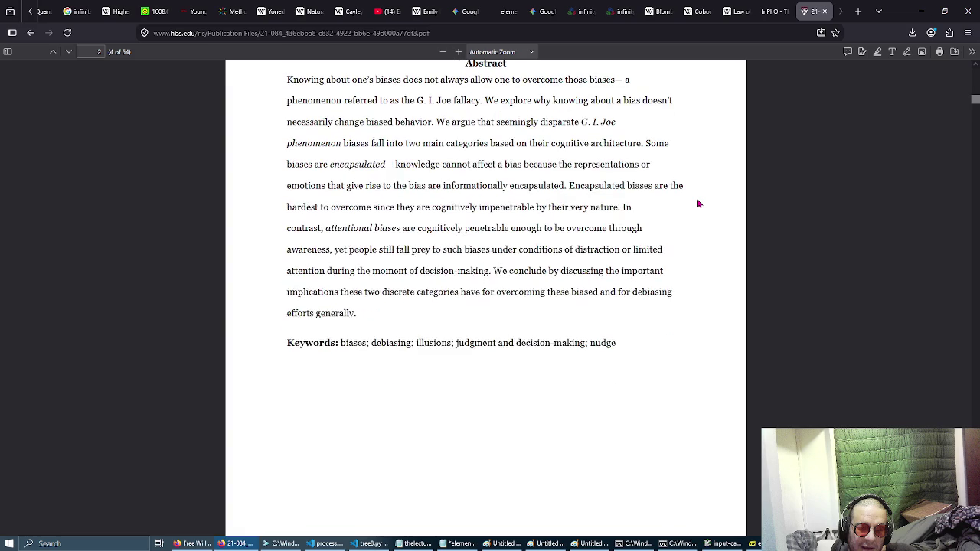
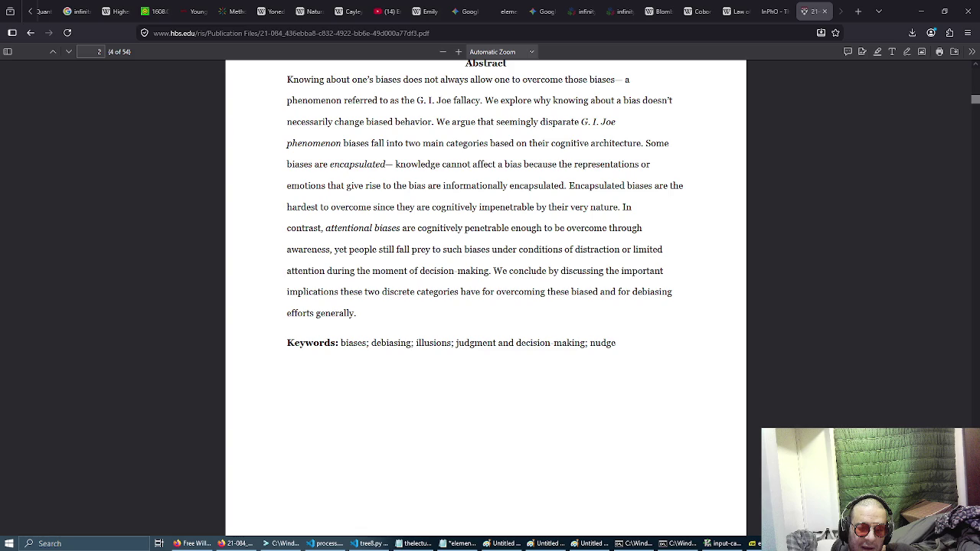
Step: Open the C: drive from the Run prompt, then close that window
key(super+r)
text(c:)
key(Return)
key(alt+F4)
Step: Return to the PDF and scroll up to show the G.I. JOE PHENOMENA running head above the Abstract
key(alt+Tab)
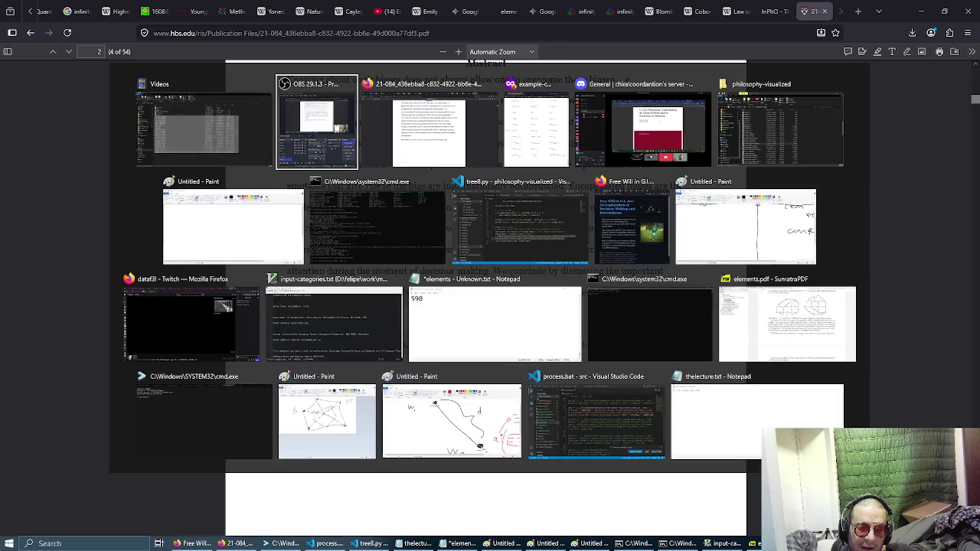
key(alt+shift+Tab)
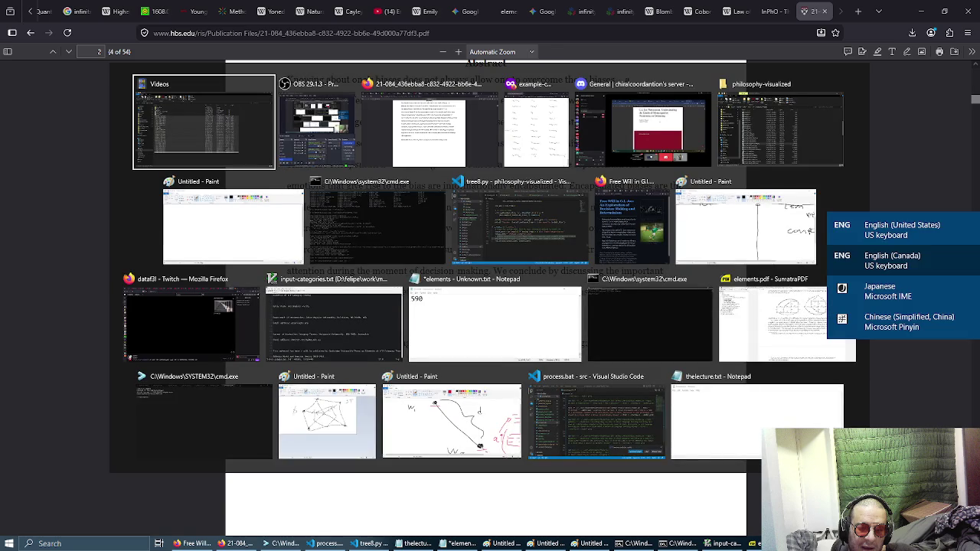
key(Escape)
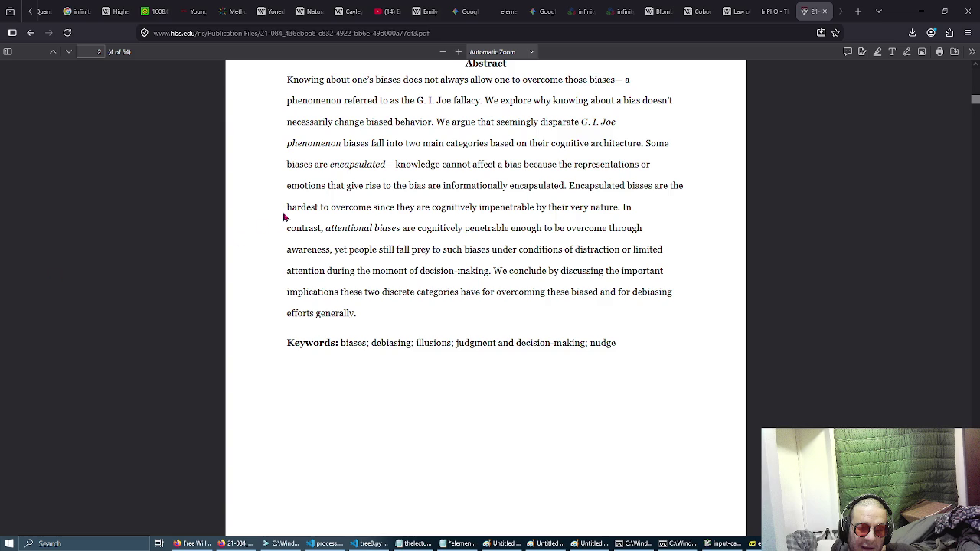
scroll(255, 219, up, 2)
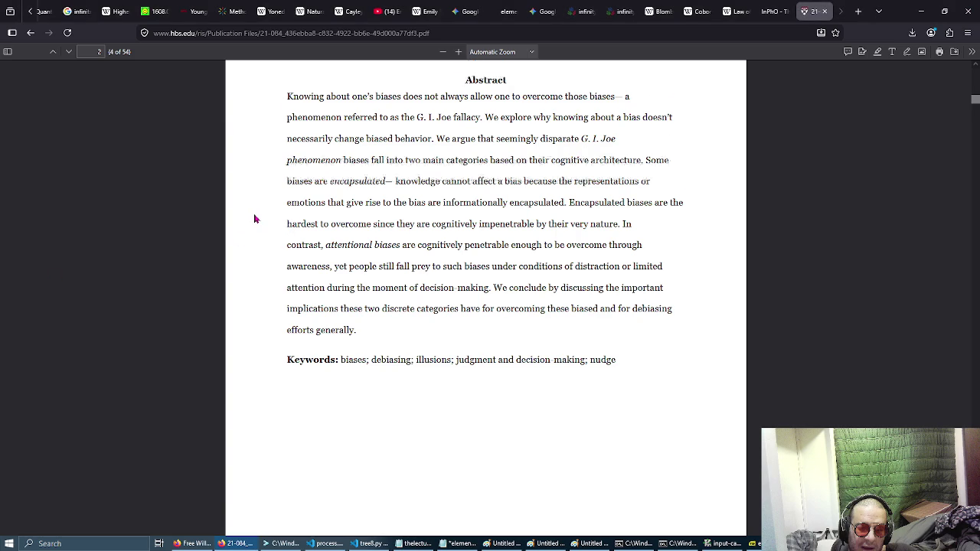